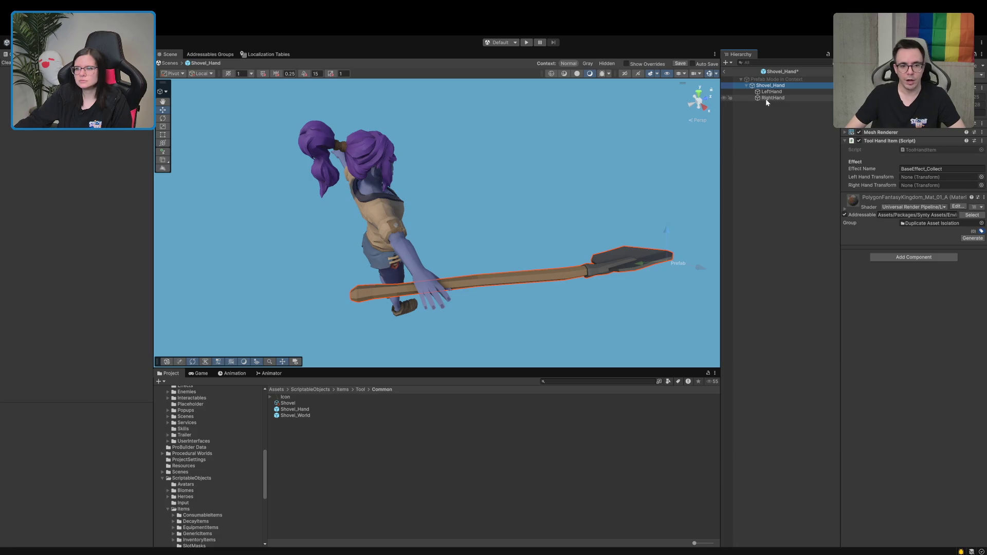
Step: Assign LeftHand and RightHand as the shovel's hand targets, exit prefab mode, and delete the test character
left_click_drag(766, 98, 916, 180)
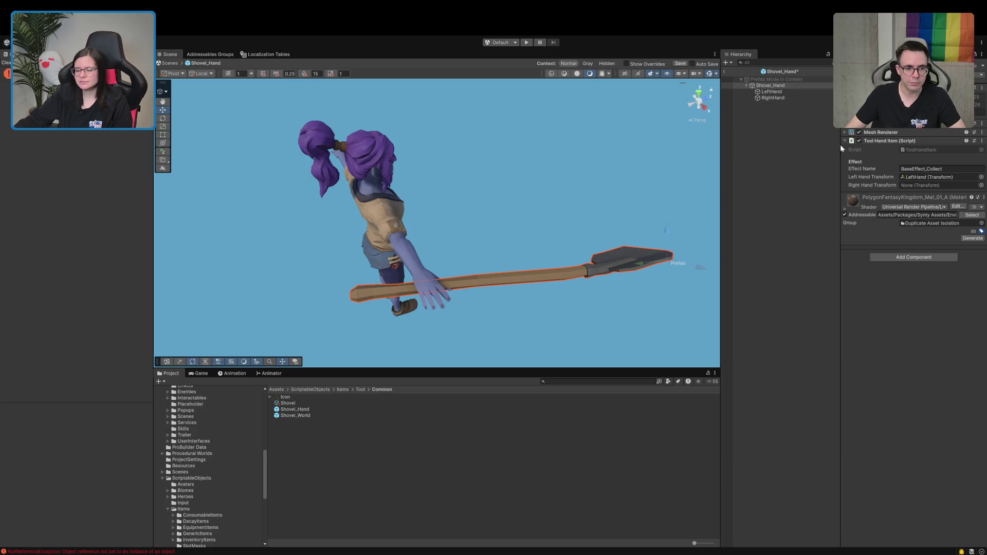
mouse_move(773, 98)
left_mouse_down()
mouse_move(797, 128)
mouse_move(927, 188)
left_mouse_up()
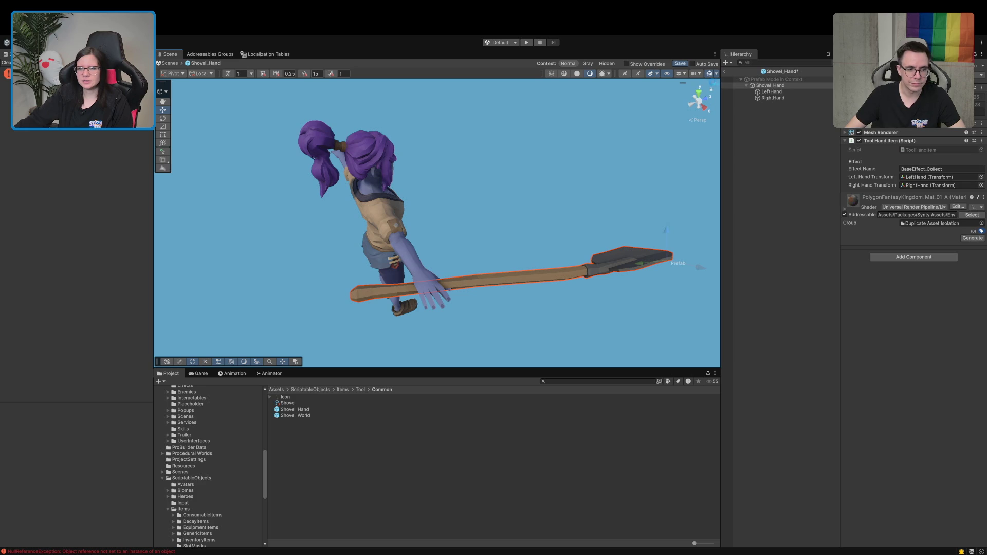
left_click(724, 72)
left_click(764, 113)
key("Delete")
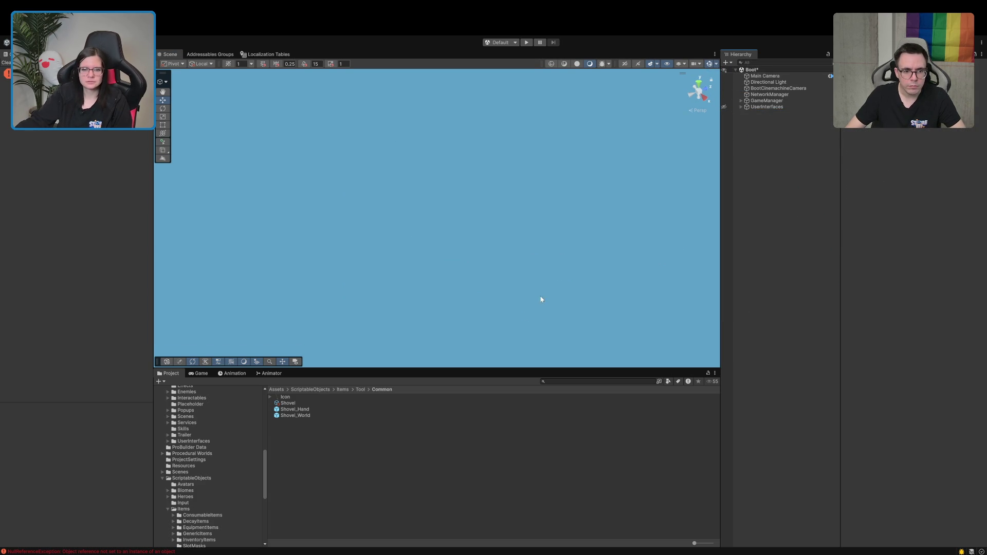
Step: Enlarge the project folder tree, clear the Console errors, enter Play mode, and choose single-player
left_click_drag(491, 371, 494, 220)
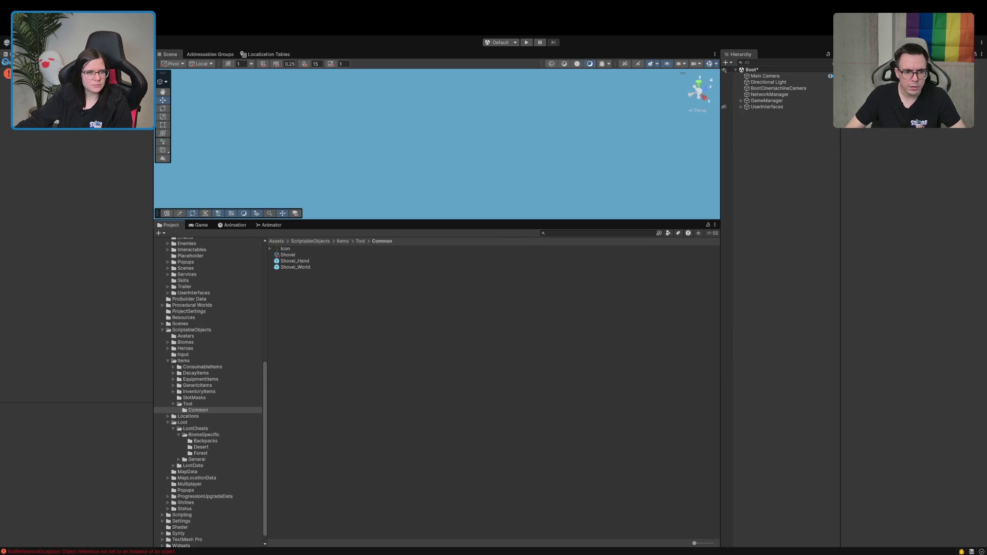
left_click(6, 63)
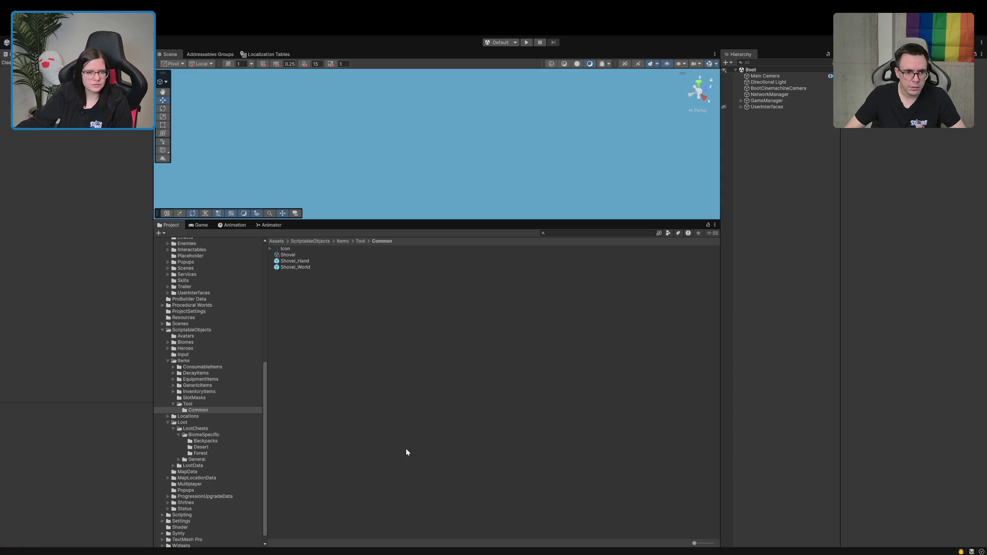
left_click(525, 44)
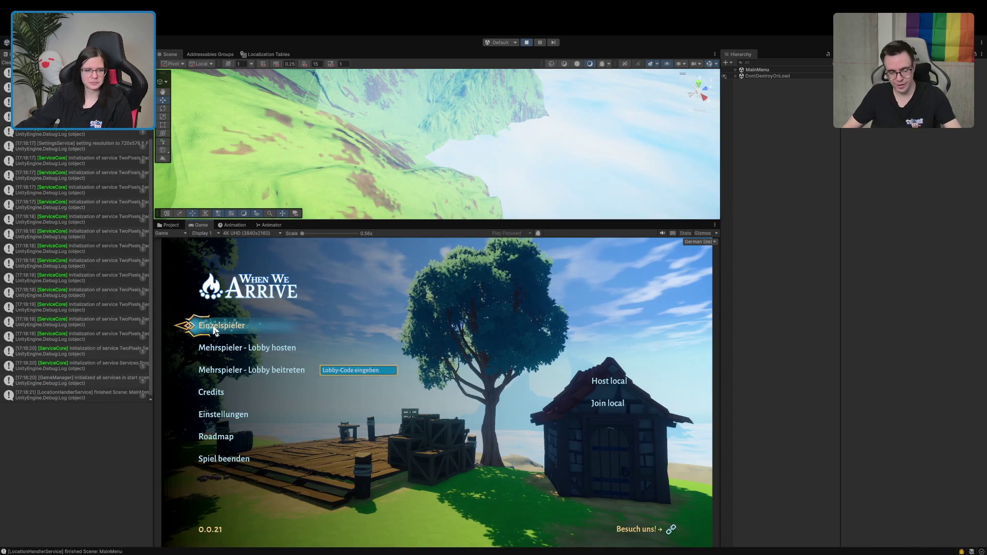
left_click(214, 331)
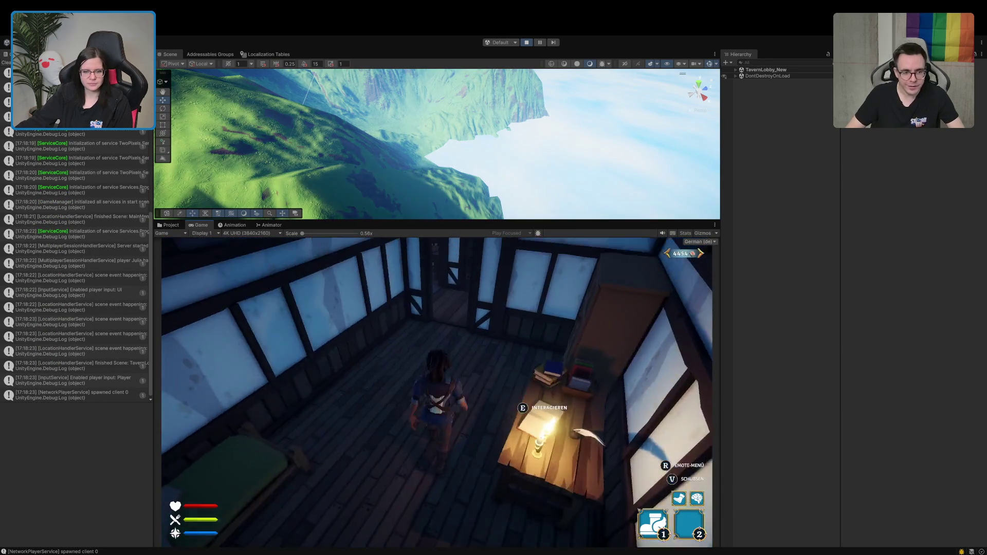
Step: Walk the character through the tavern past the stage into the green portal doorway
key("w")
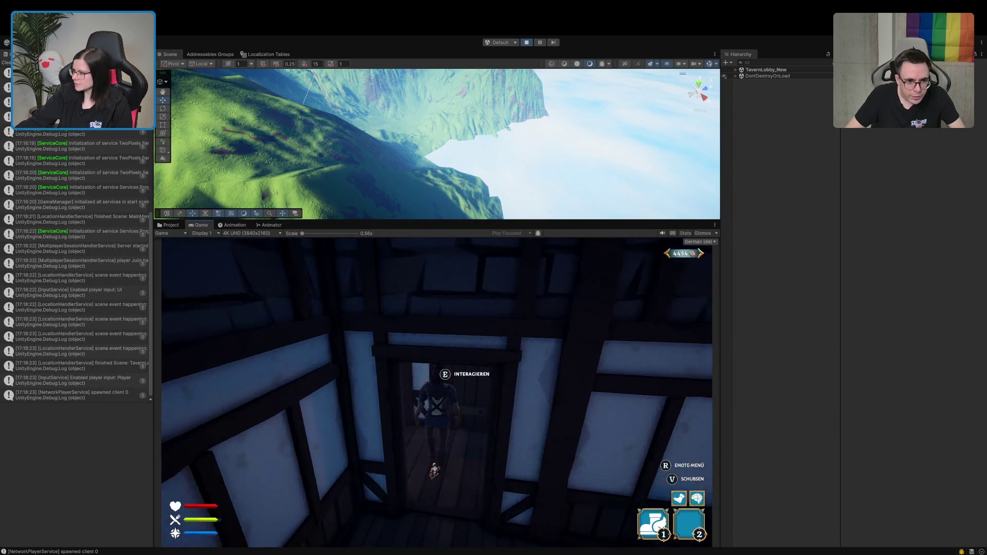
key("s")
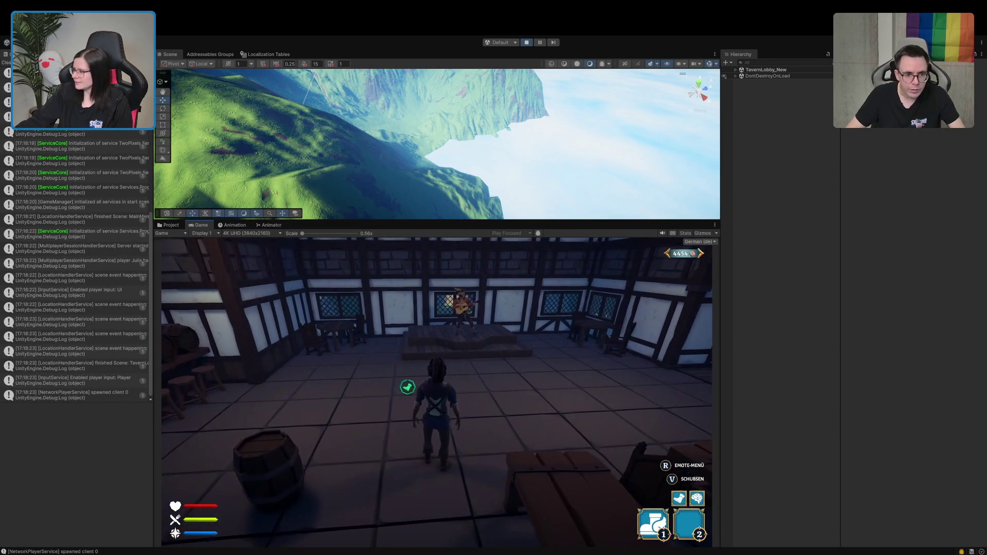
key("w")
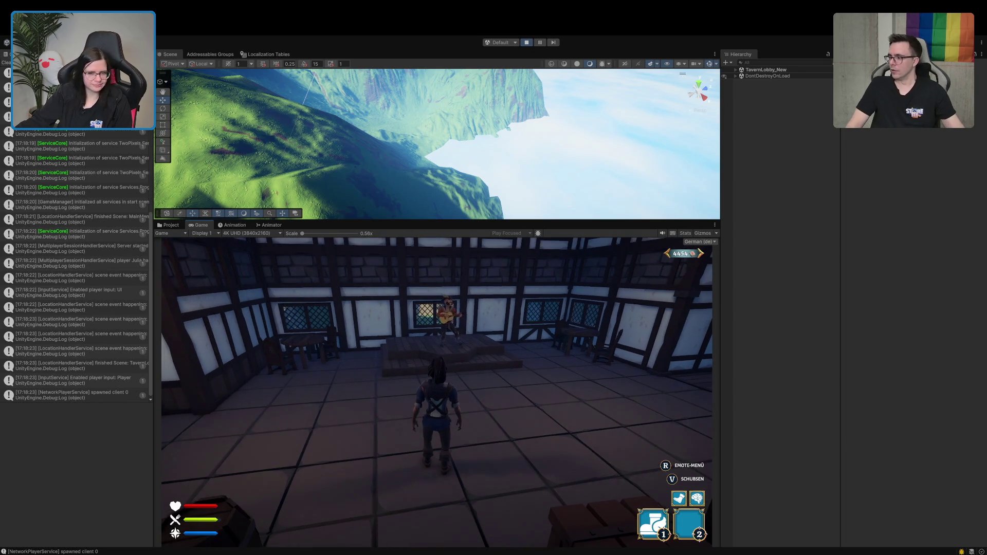
key("a")
key("w")
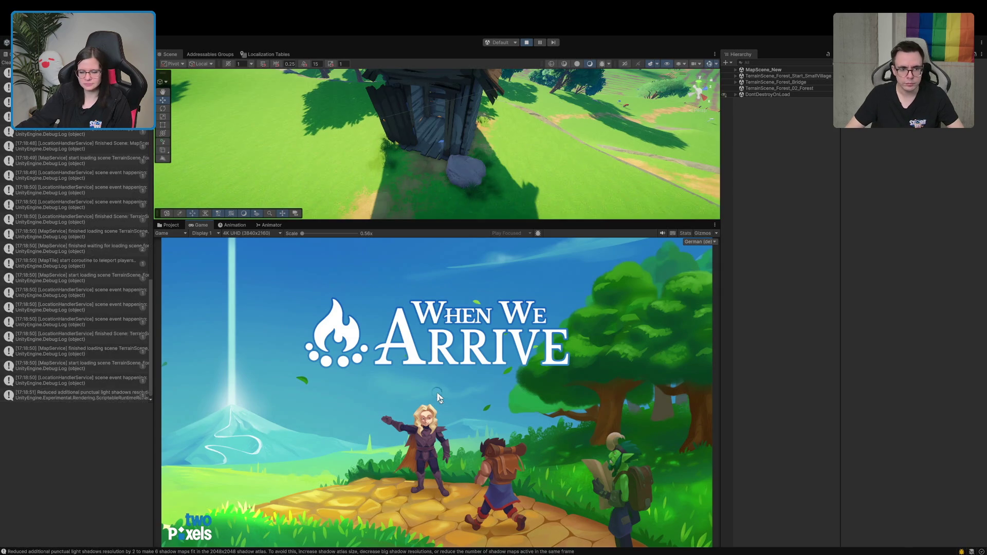
Step: Run to the forest shack and move the shovel from its chest into the backpack
key("w")
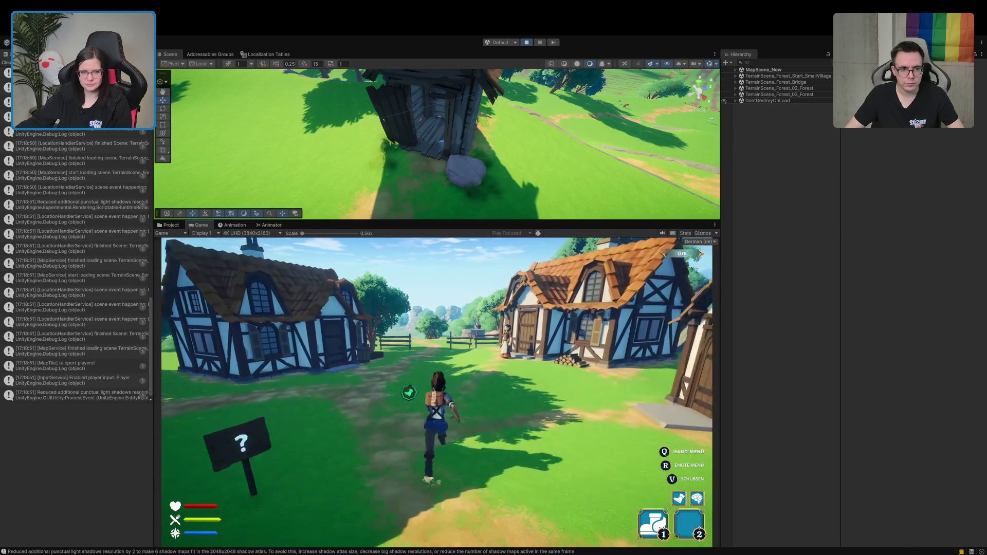
key("w")
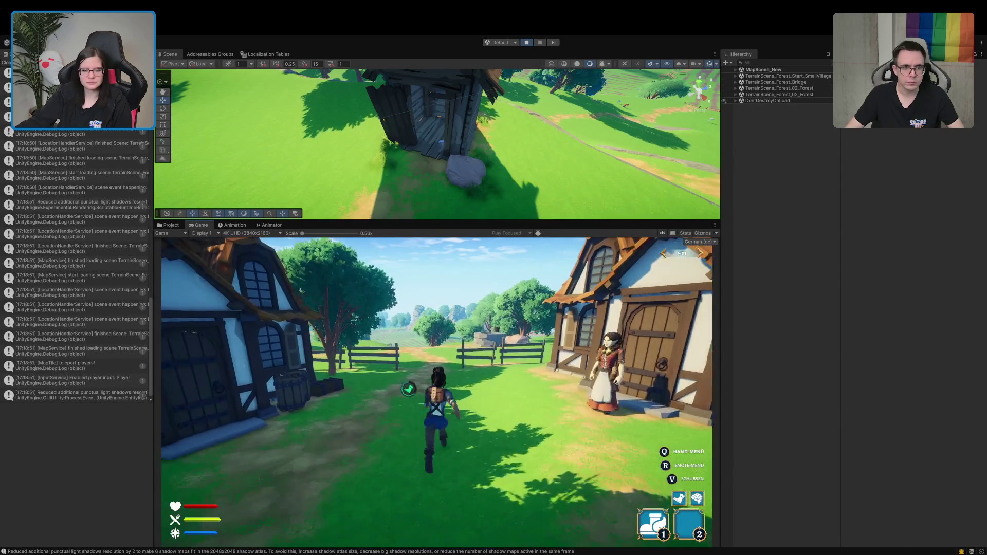
key("w")
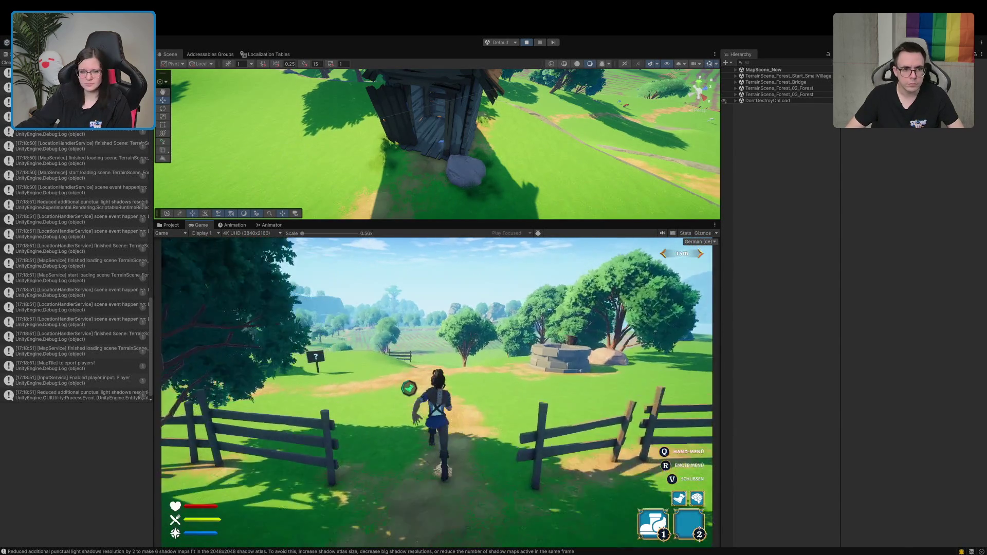
key("w")
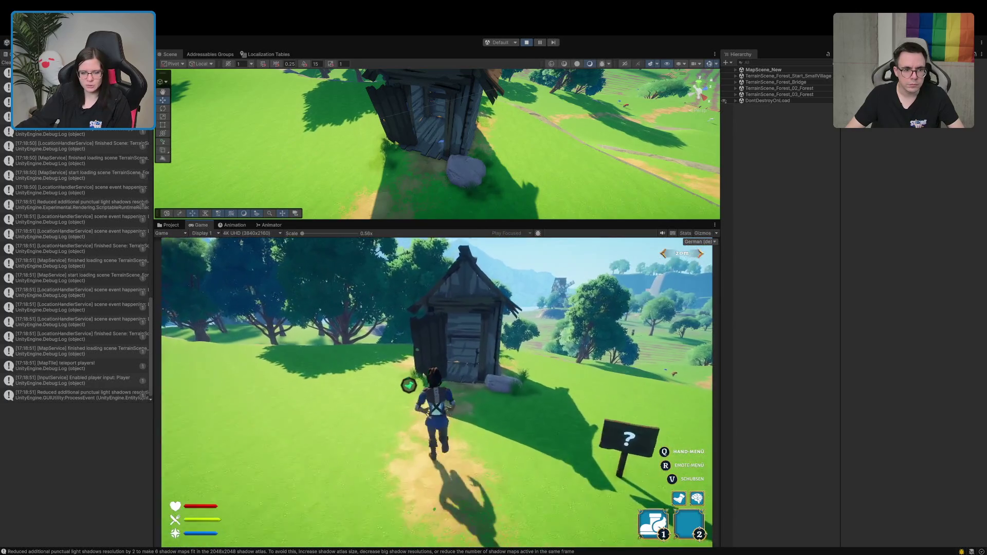
key("w")
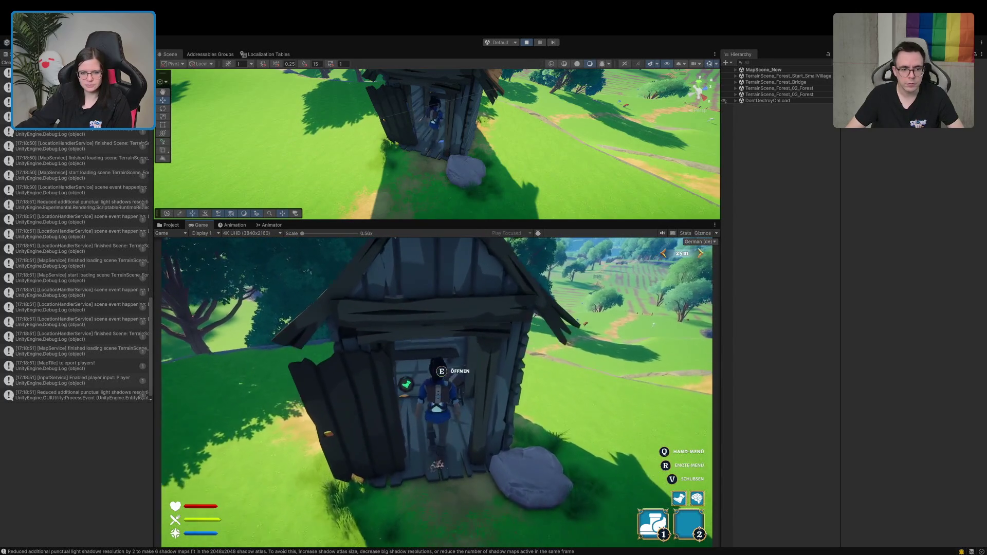
key("e")
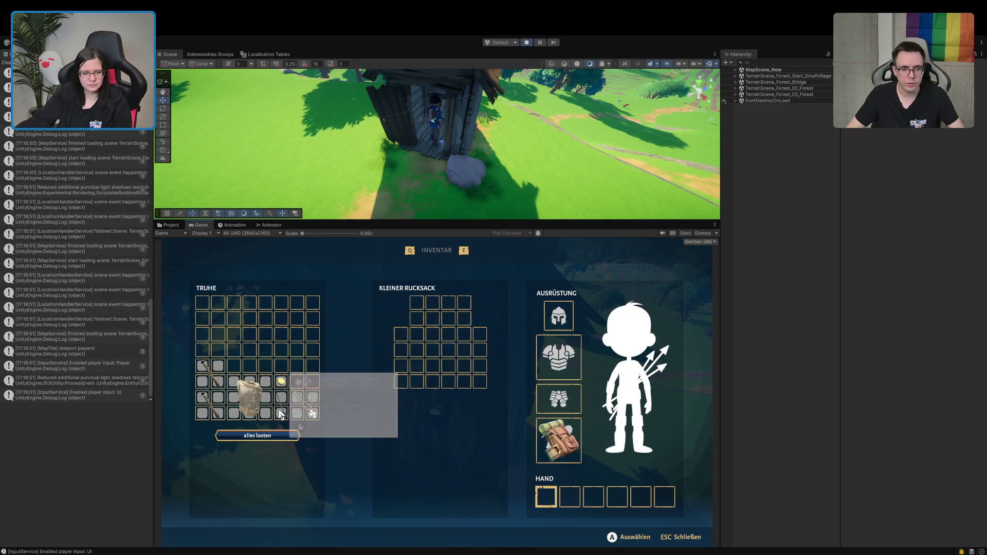
mouse_move(282, 411)
left_mouse_down()
mouse_move(432, 354)
mouse_move(478, 391)
mouse_move(478, 365)
mouse_move(479, 381)
left_mouse_up()
key("Escape")
Step: Equip the shovel in the first hand slot and check the character holding it
key("s")
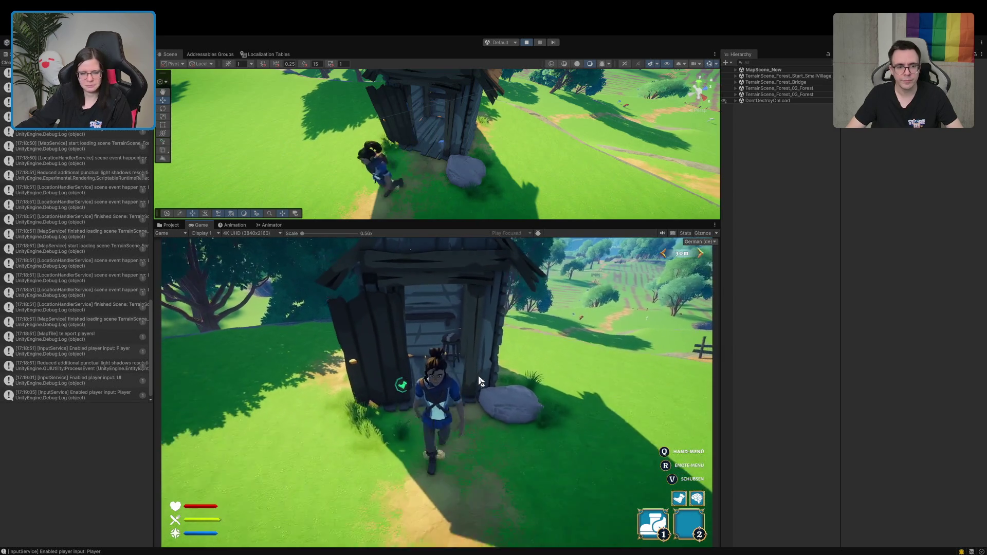
key("i")
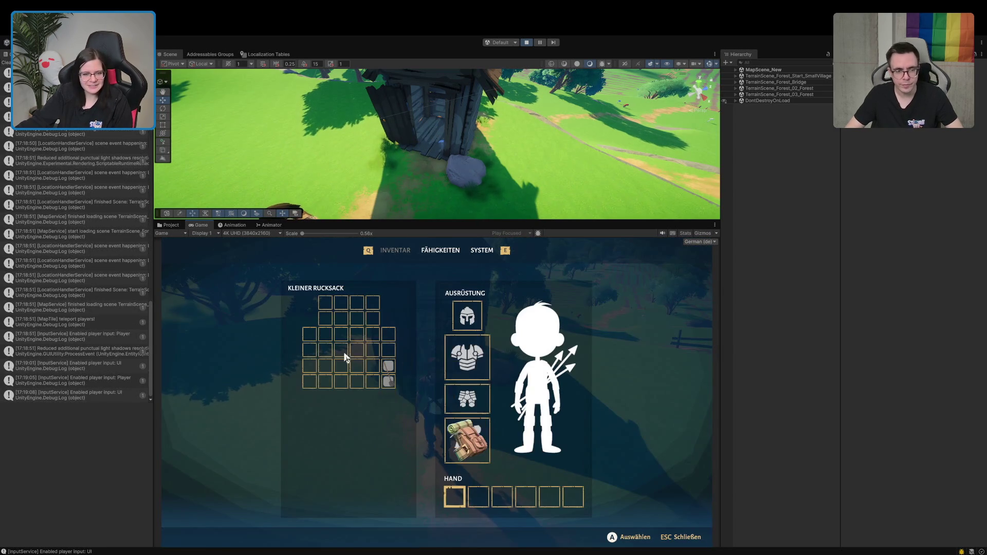
left_click_drag(389, 383, 456, 496)
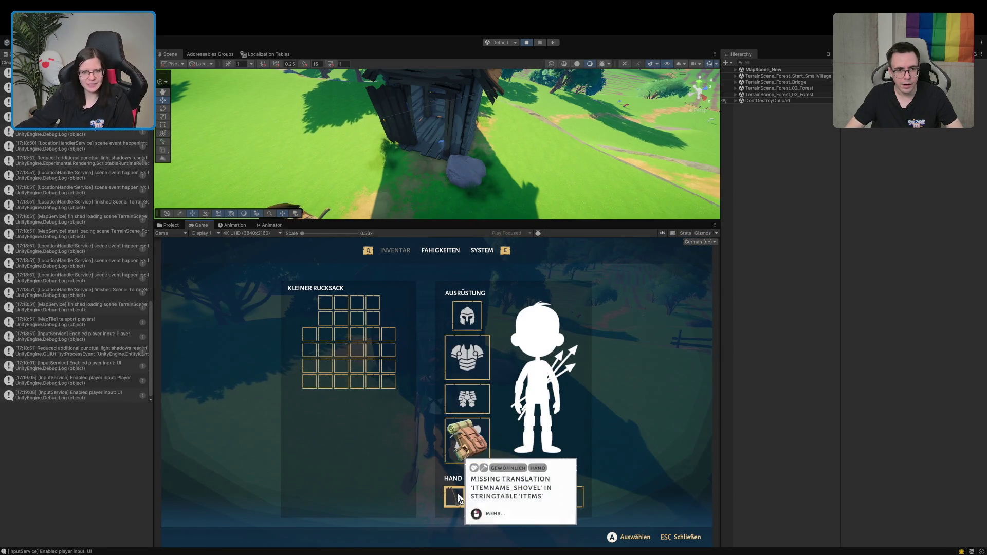
left_click_drag(452, 133, 396, 98)
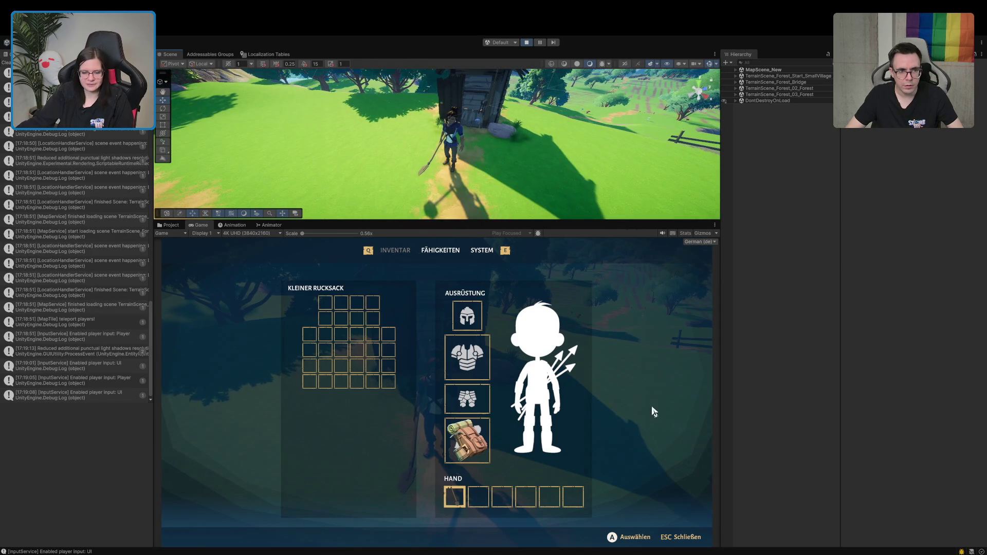
left_click(652, 414)
key("Escape")
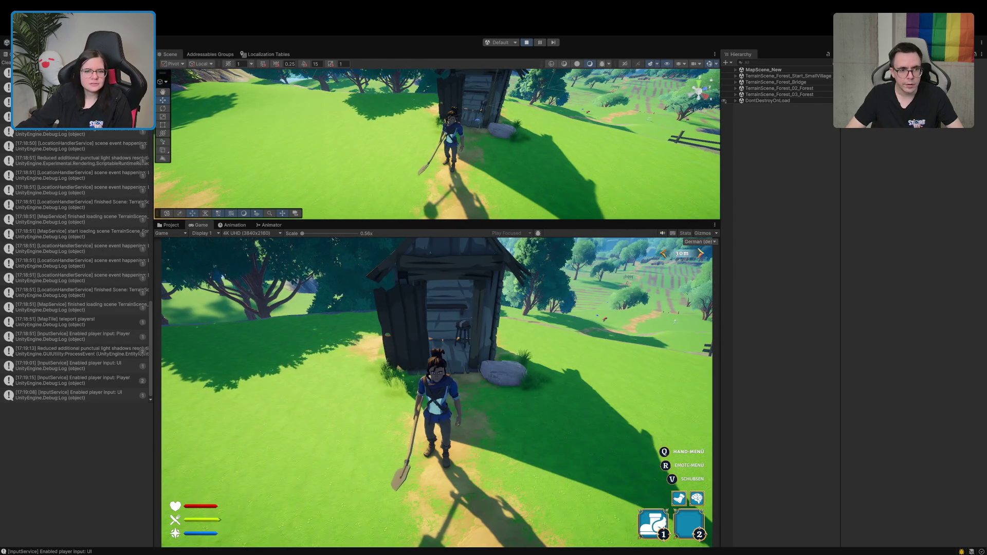
key("w")
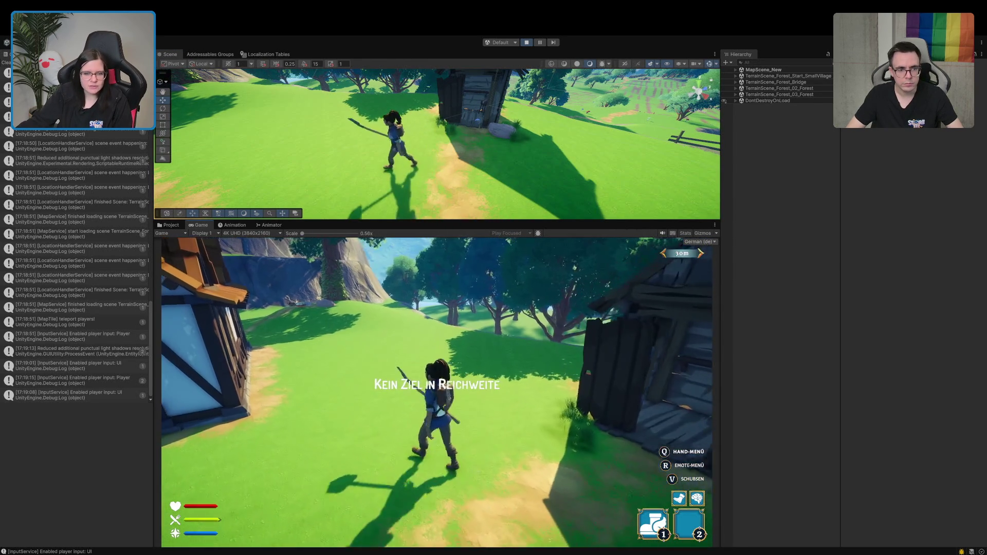
key("1")
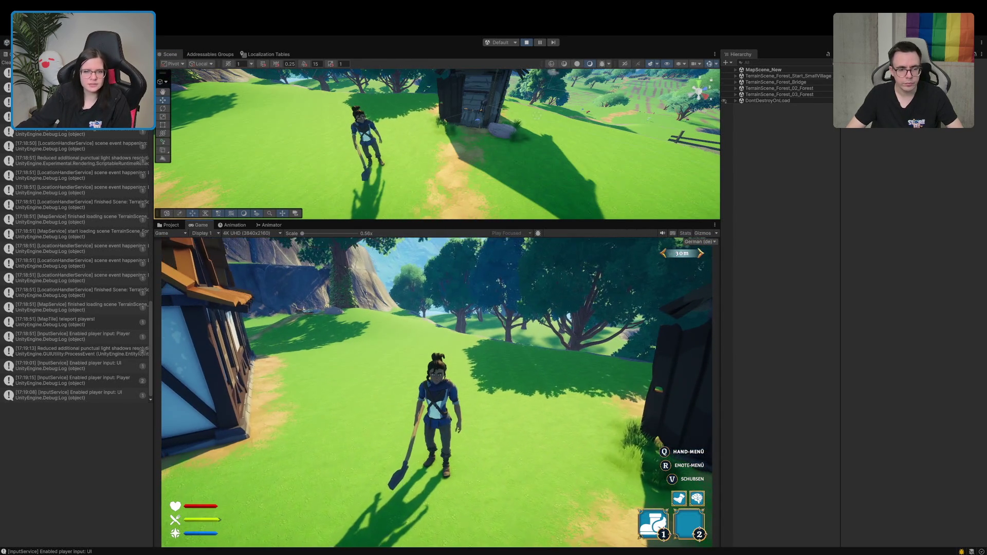
mouse_move(391, 169)
left_mouse_down()
mouse_move(420, 117)
mouse_move(437, 108)
left_mouse_up()
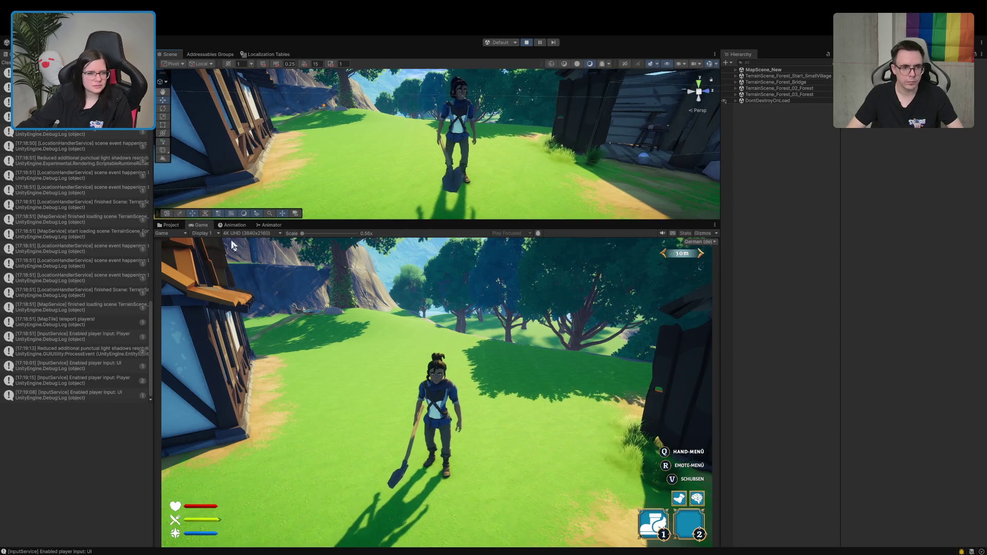
Step: Review PersistentPlayer's animation state graph and trigger the Dig animation on the character
left_click(238, 226)
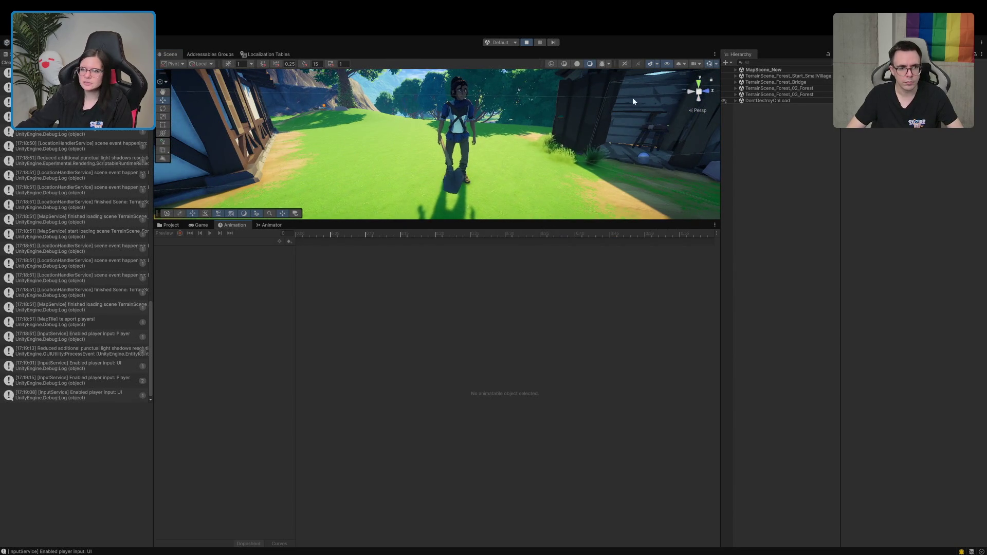
left_click(734, 70)
left_click(754, 89)
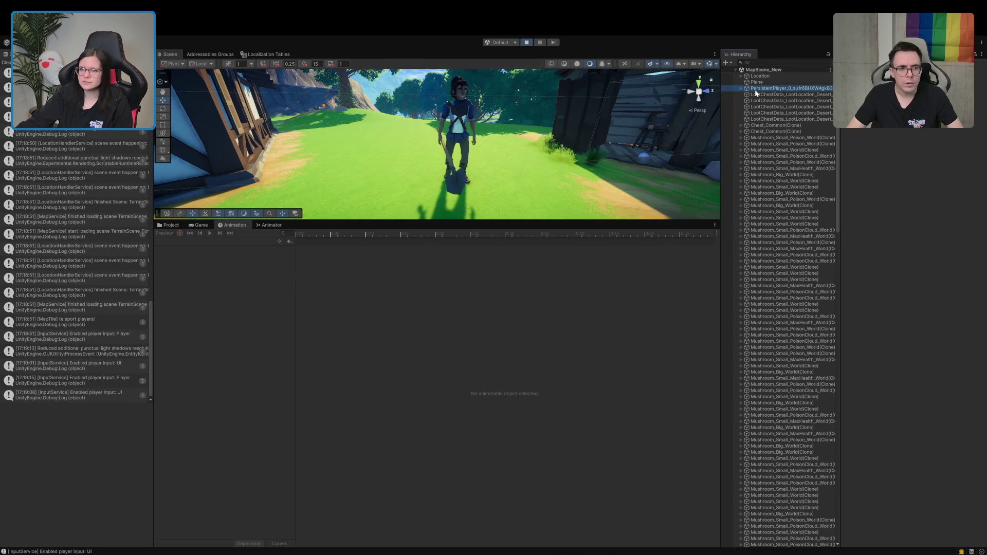
left_click(262, 225)
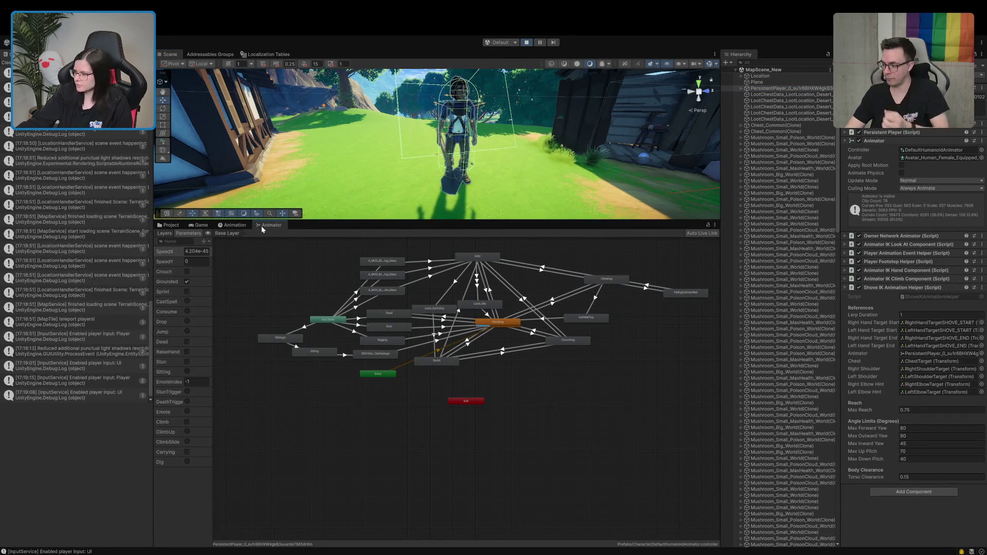
left_click_drag(313, 356, 326, 422)
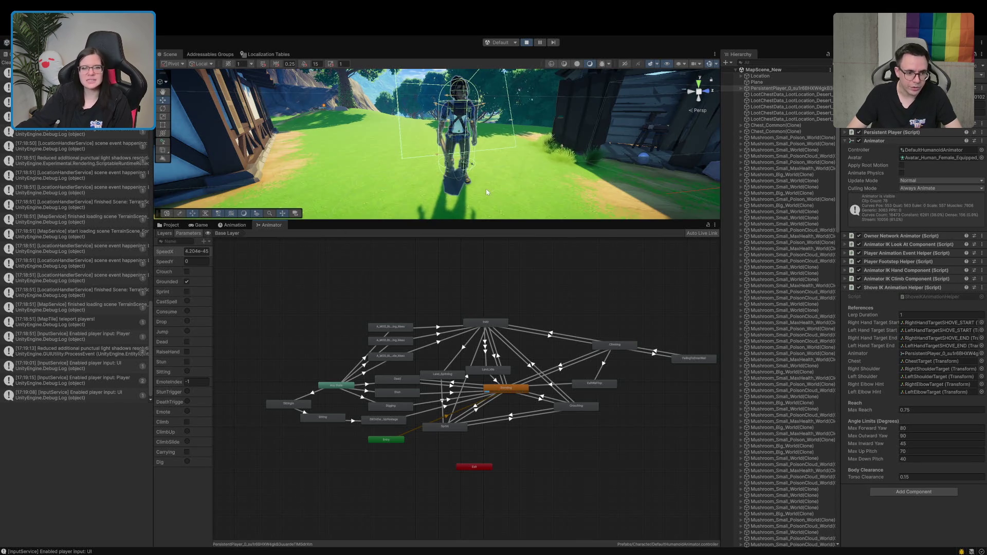
left_click(735, 68)
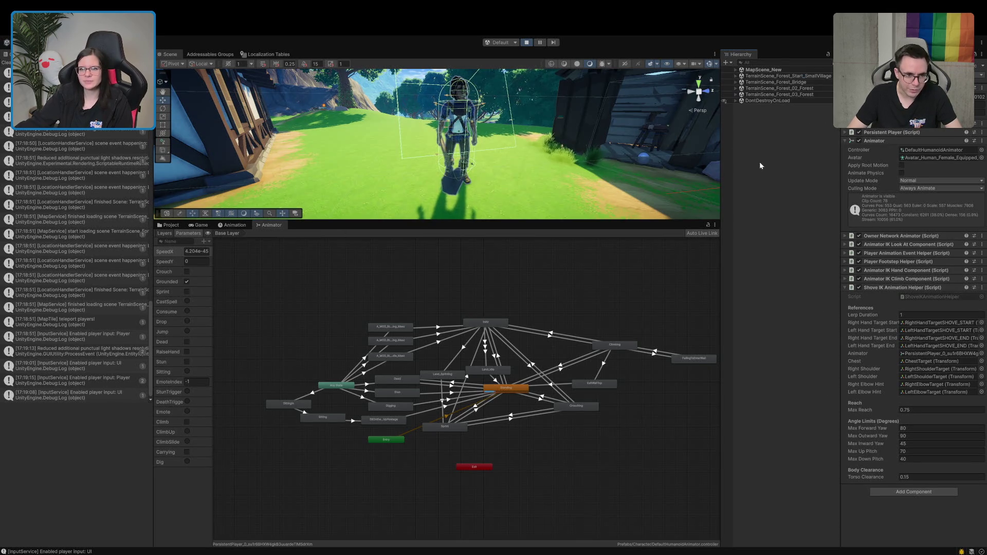
left_click(755, 144)
left_click(187, 462)
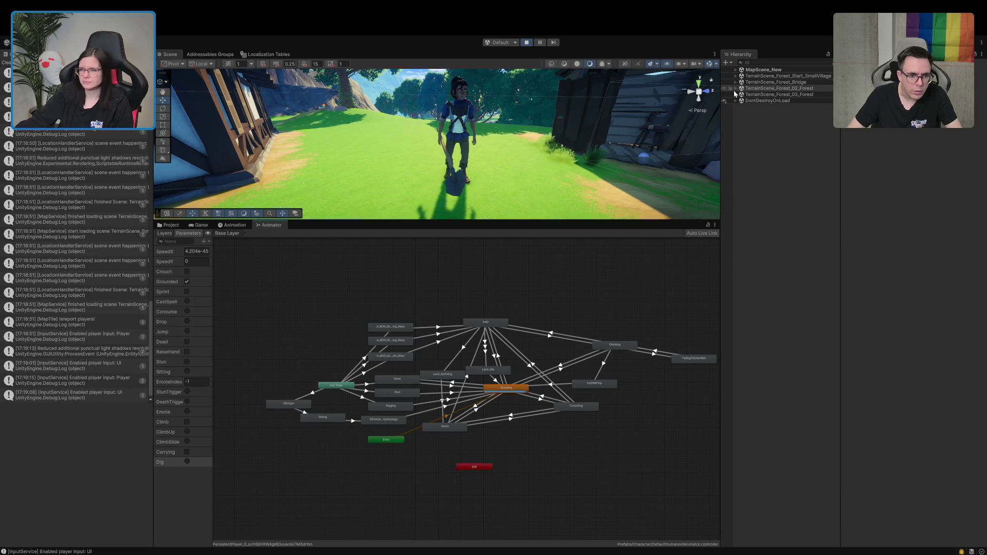
Step: Inspect PersistentPlayer's Animator IK Hand Component settings with the Inspector in Debug mode
left_click(737, 69)
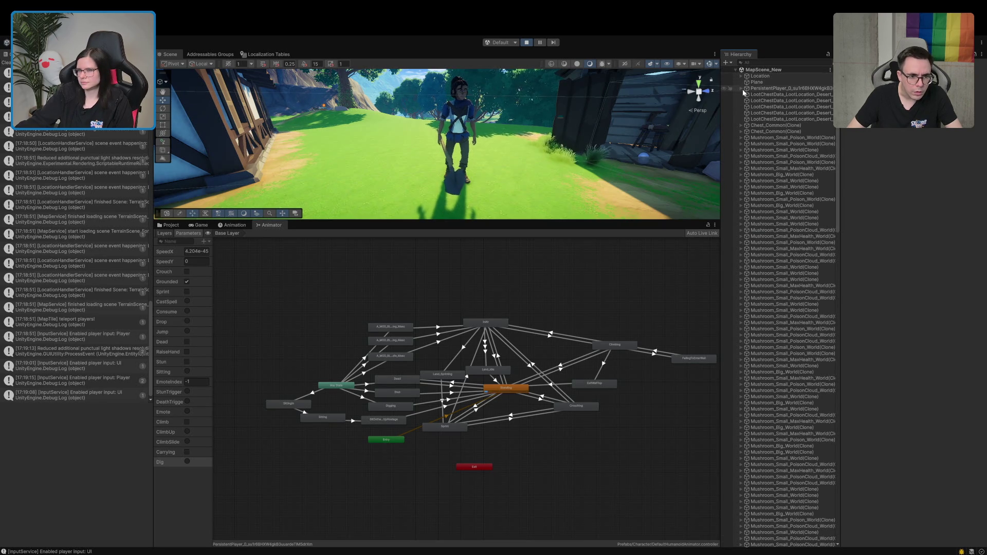
left_click(740, 87)
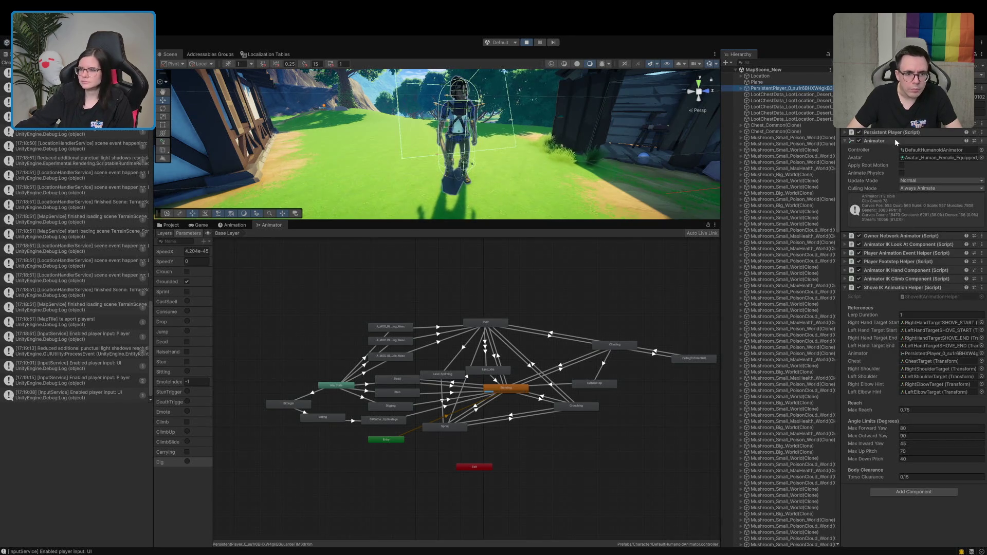
scroll(894, 138, "down", 4)
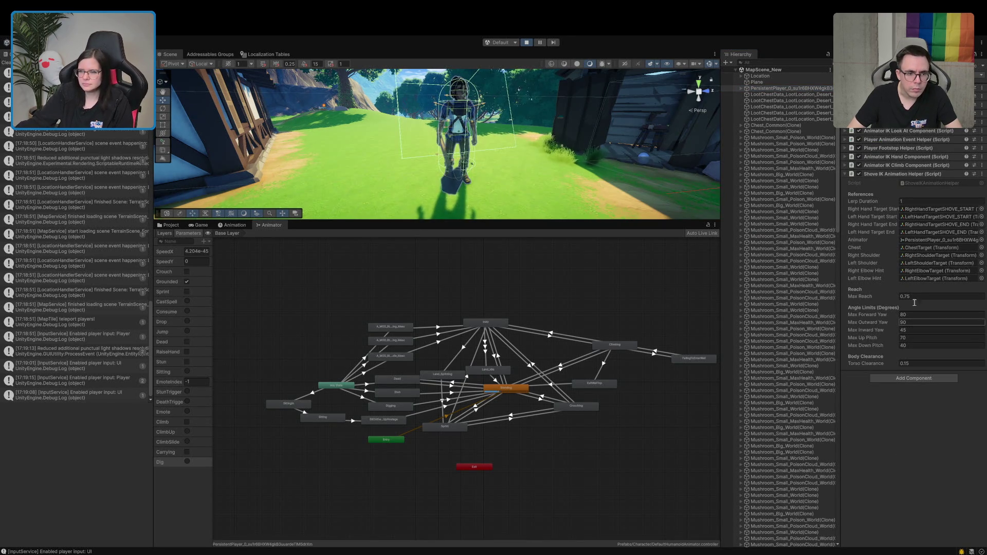
left_click(890, 166)
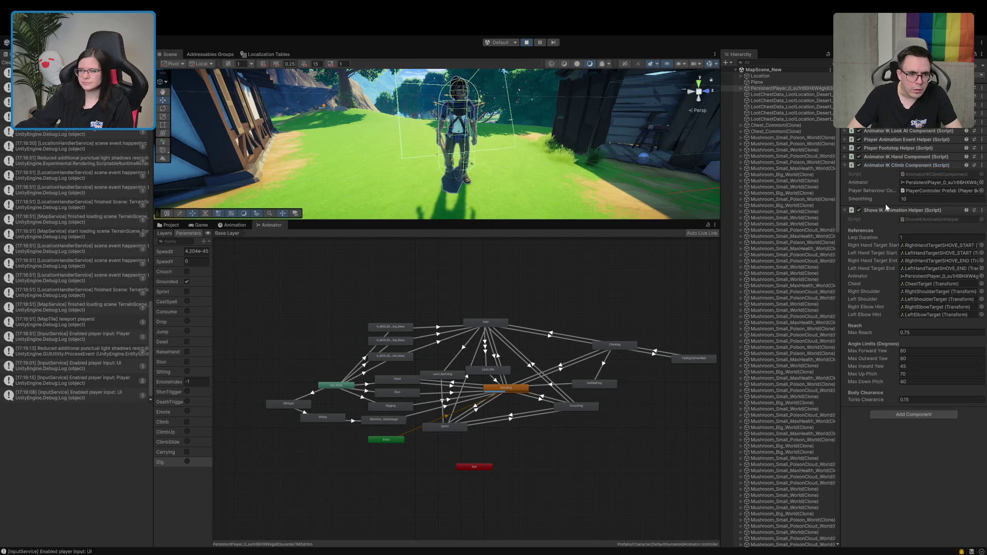
left_click(885, 210)
left_click(879, 166)
left_click(880, 156)
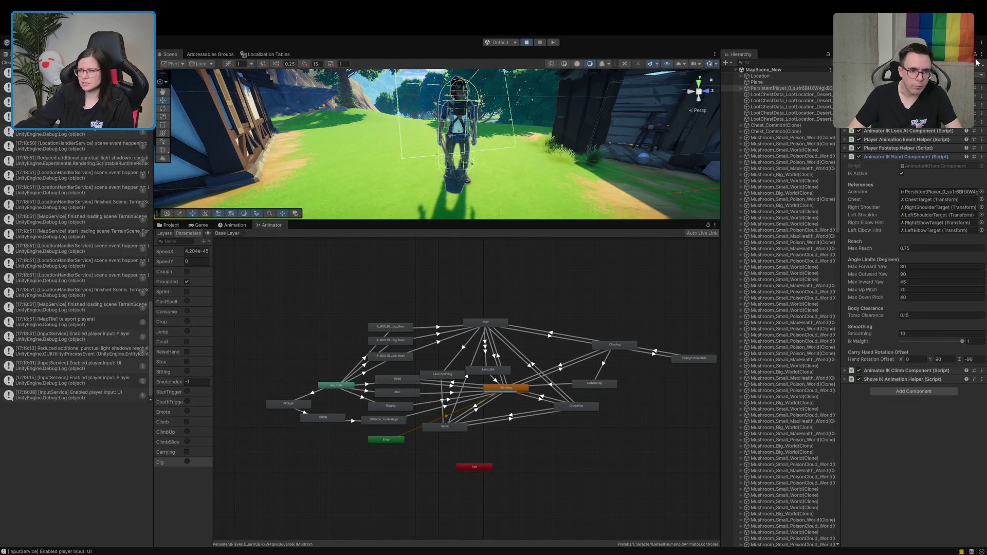
left_click(951, 72)
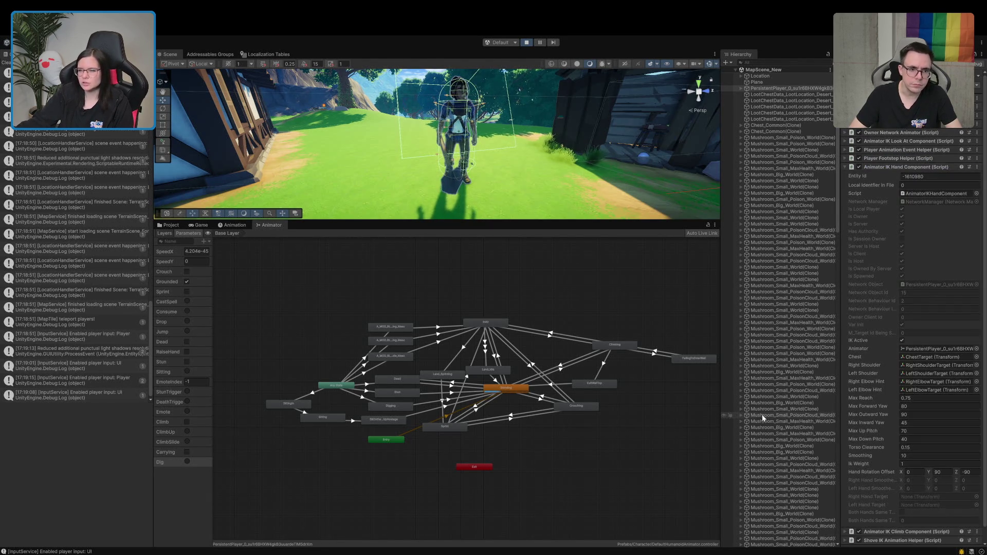
scroll(868, 375, "down", 1)
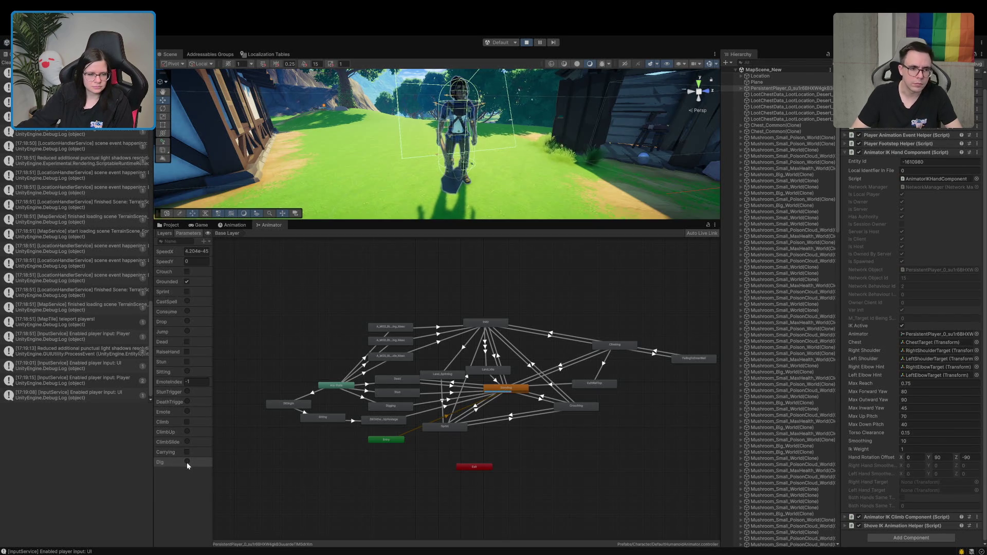
Step: Switch to ToolHandItem.cs in the code editor, placing the cursor on line 101
key("alt+Tab")
left_click(479, 241)
scroll(479, 240, "up", 9)
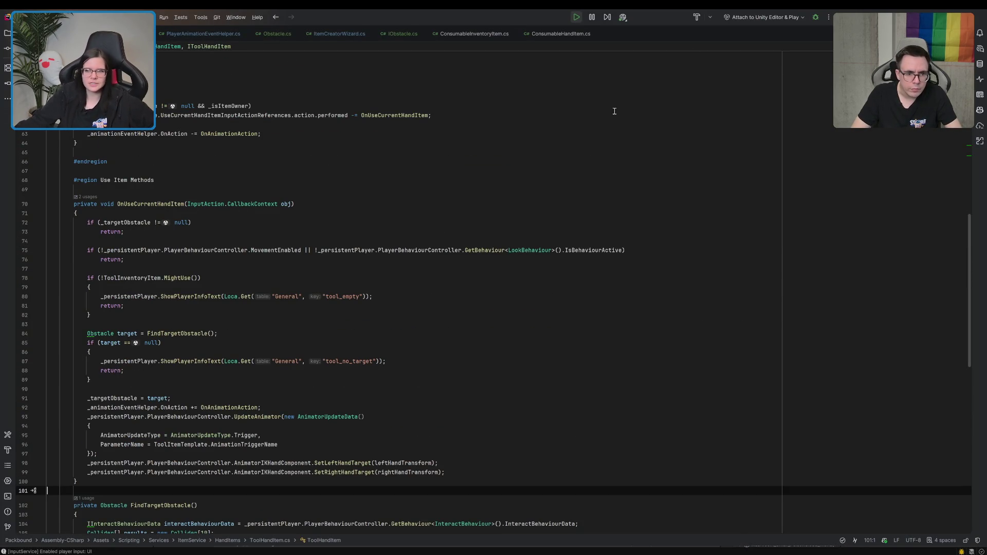
Step: Add an empty 'private void Update()' method under #region Unity Methods in ToolHandItem.cs
scroll(462, 249, "up", 9)
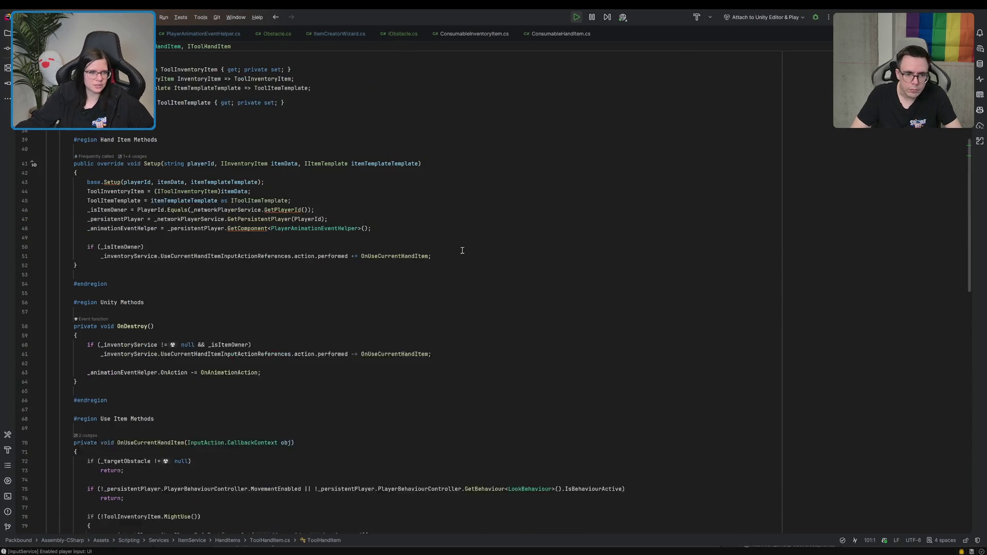
left_click(228, 288)
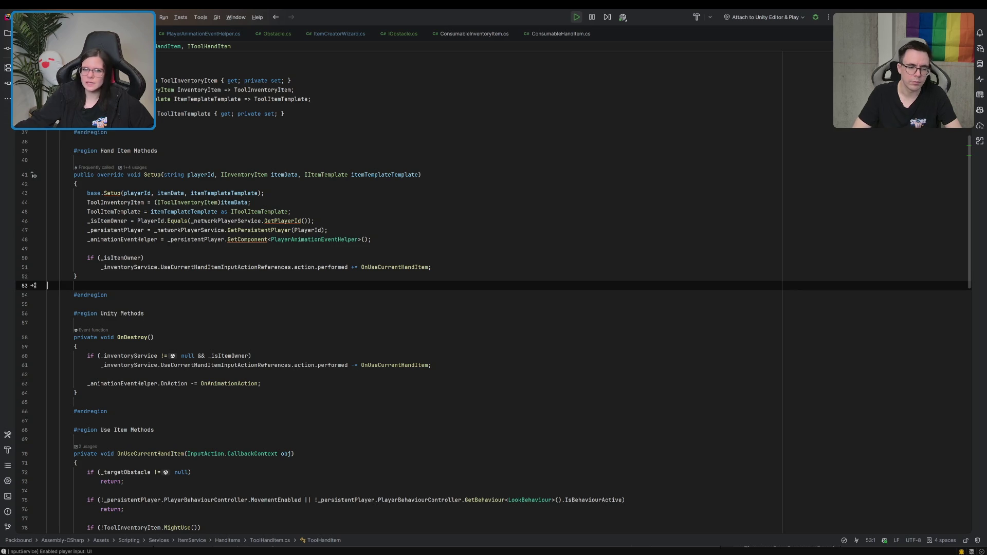
key("alt+Tab")
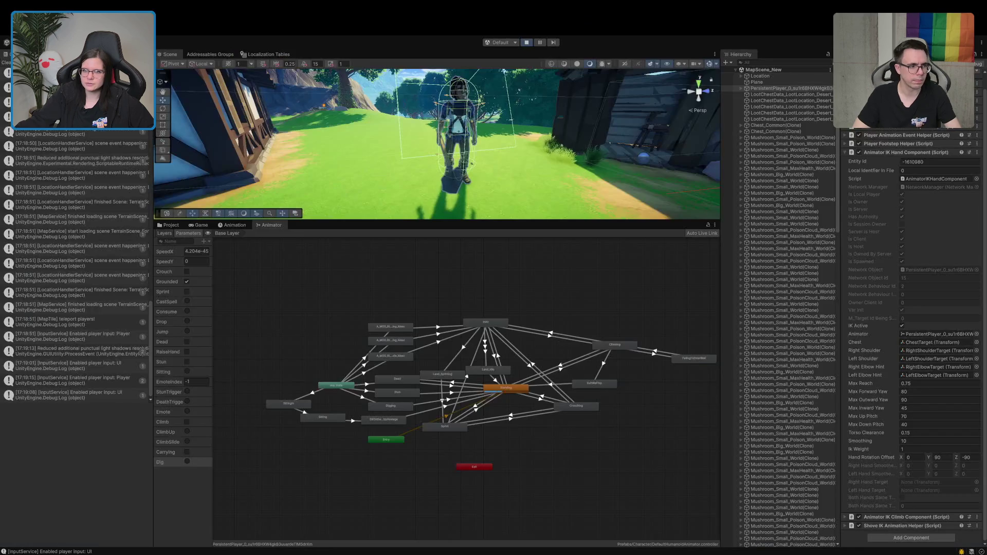
key("alt+Tab")
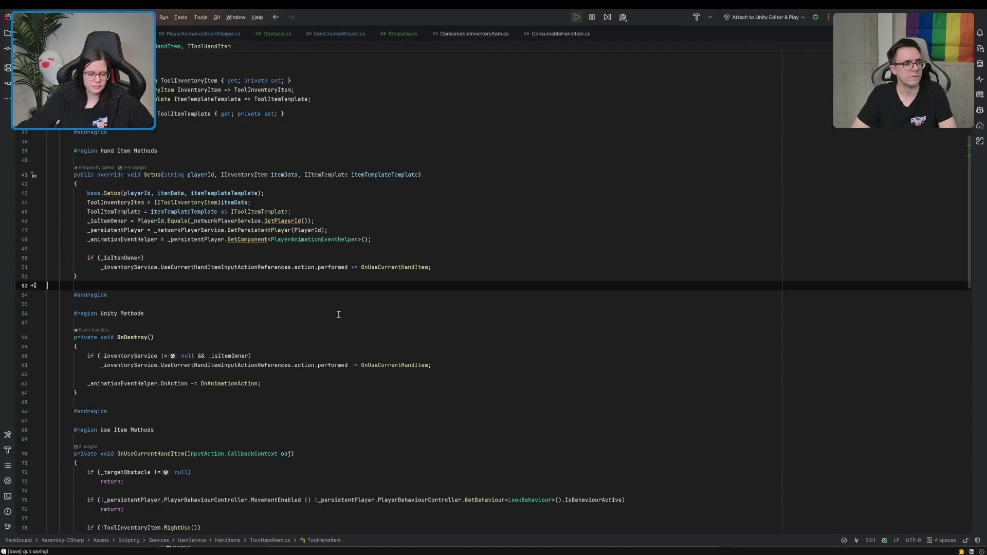
left_click(249, 315)
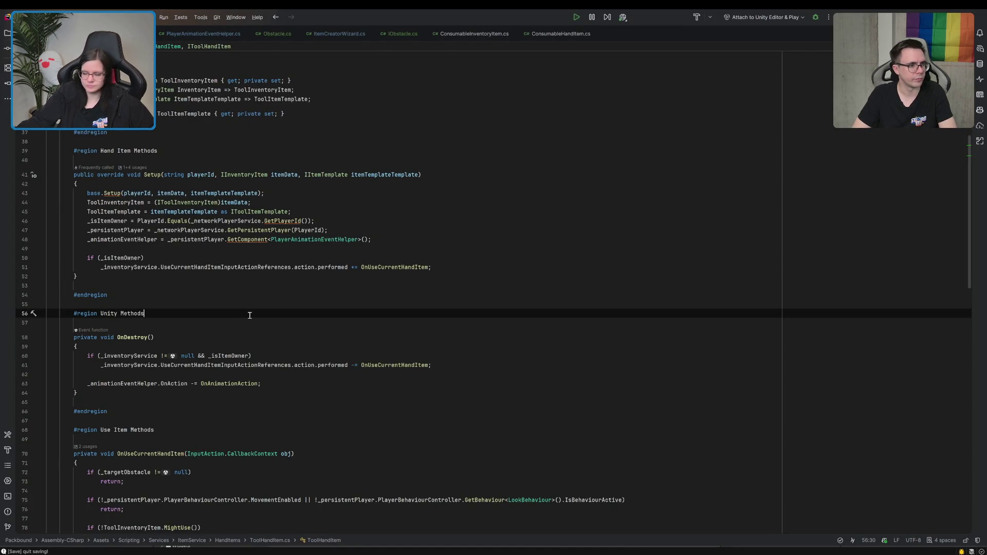
key("Return")
key("Return")
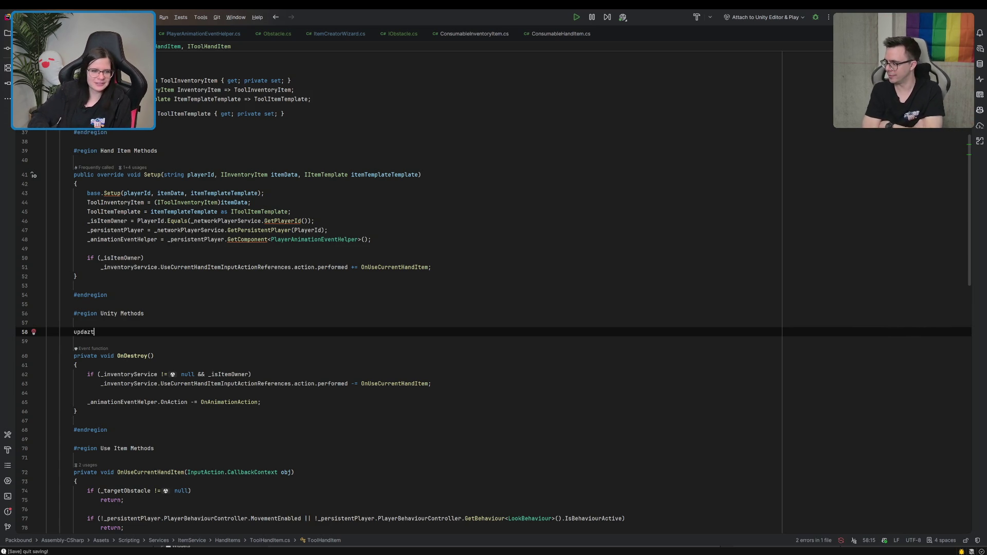
key("BackSpace")
key("BackSpace")
key("BackSpace")
type("rivate vo")
type("id ")
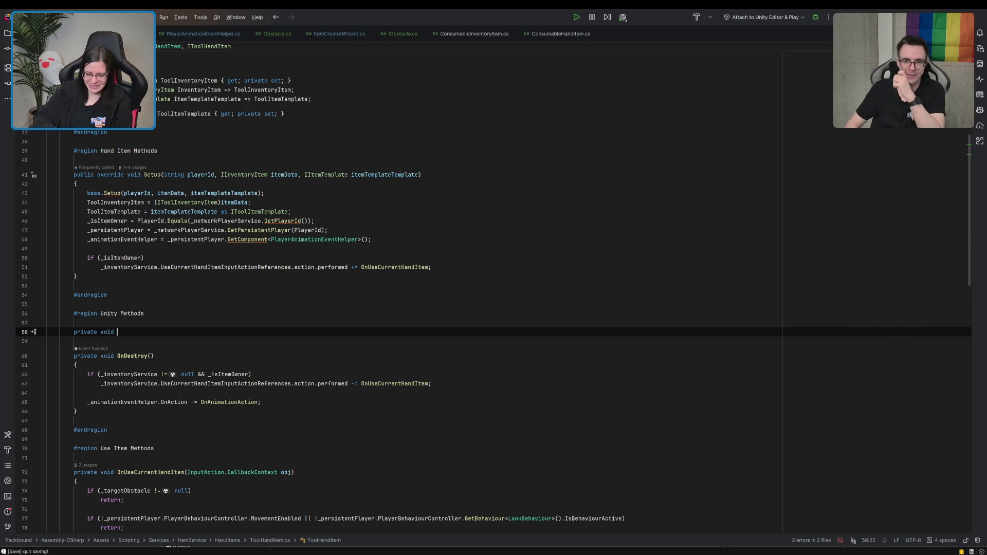
type("U")
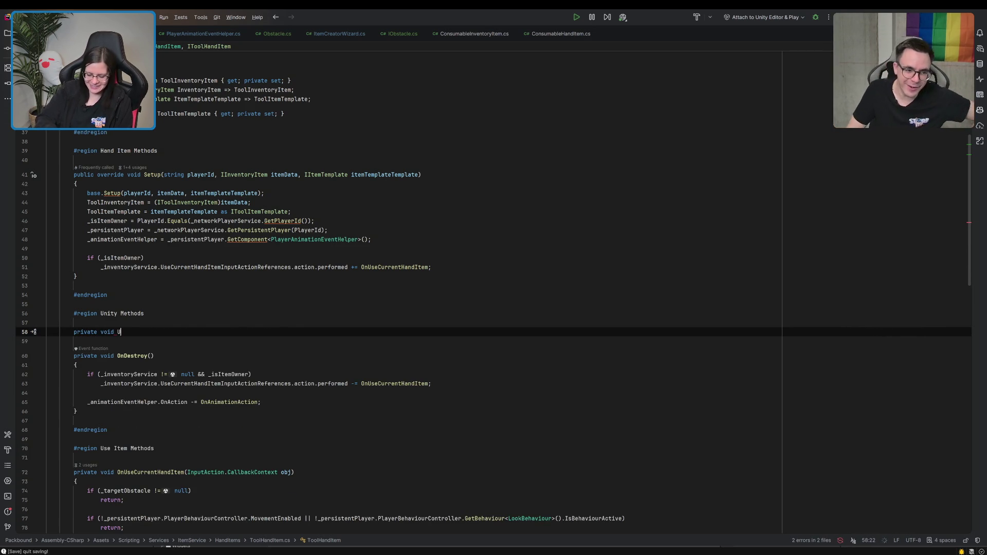
type("pdate()")
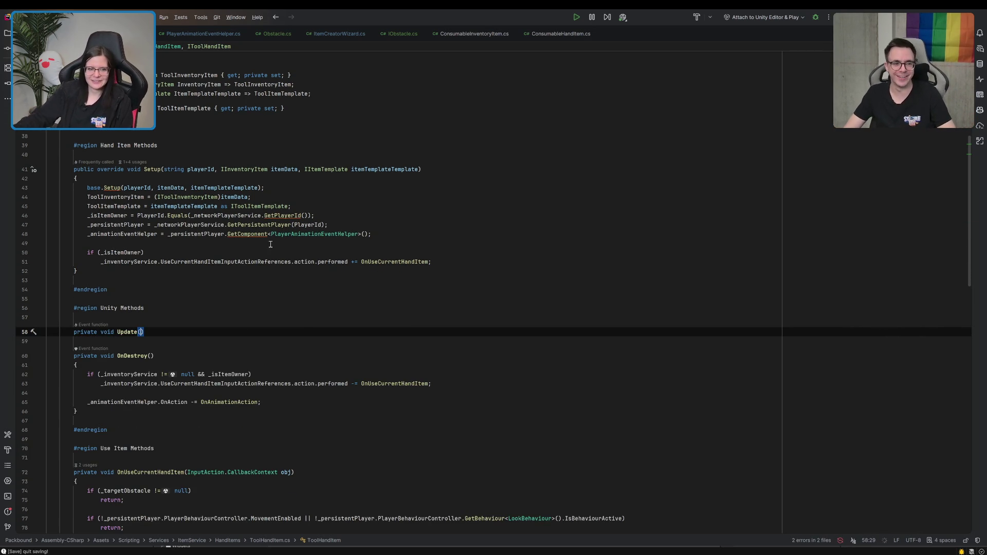
type("{")
key("Return")
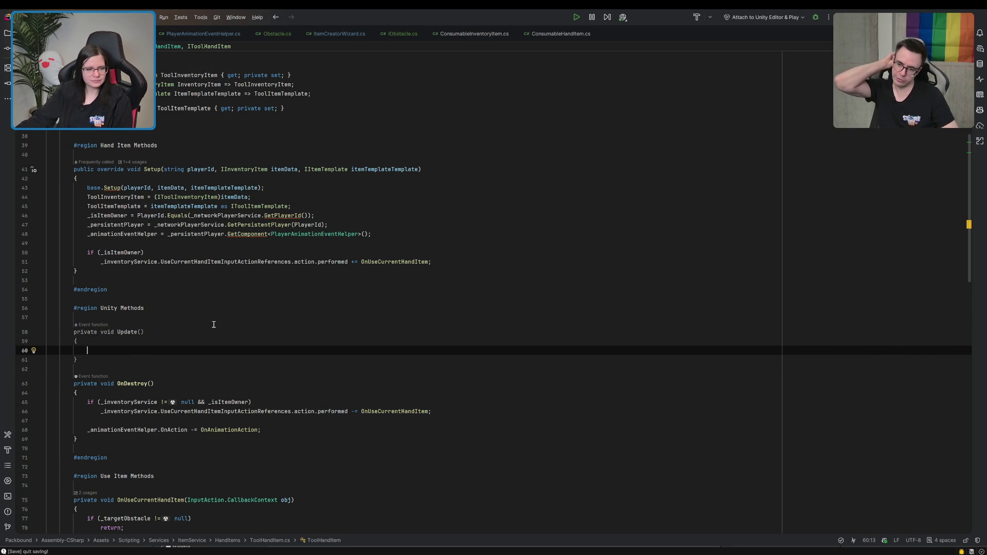
key("alt+Tab")
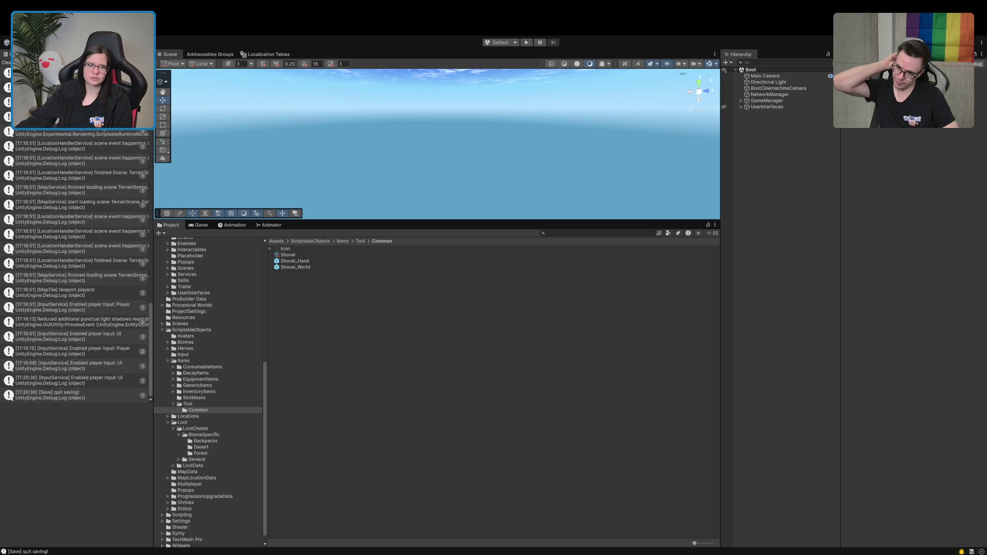
Step: In the Animator, inspect the Sprint, Standing, Crouching and Land_Idle states' properties
left_click(269, 225)
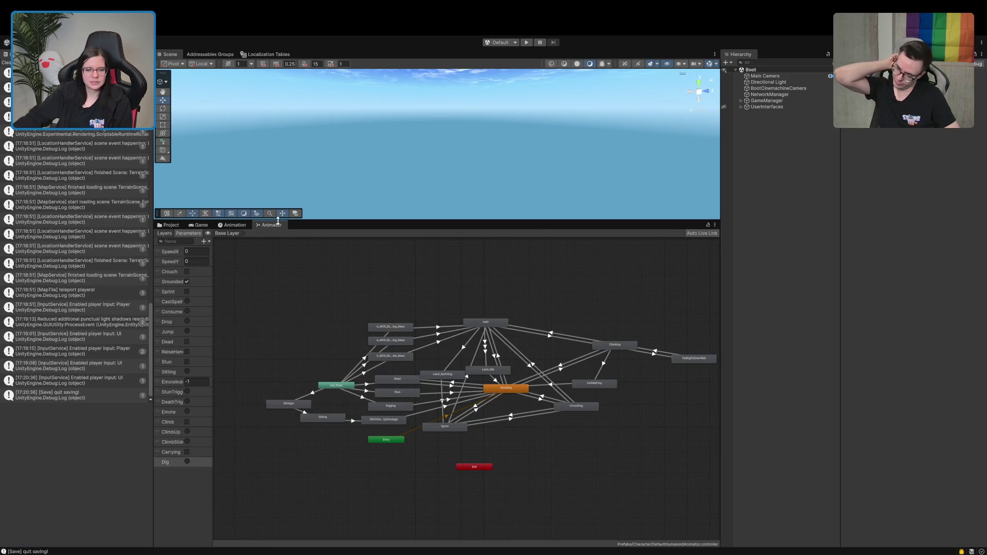
scroll(505, 471, "up", 3)
scroll(495, 473, "down", 2)
left_click(430, 413)
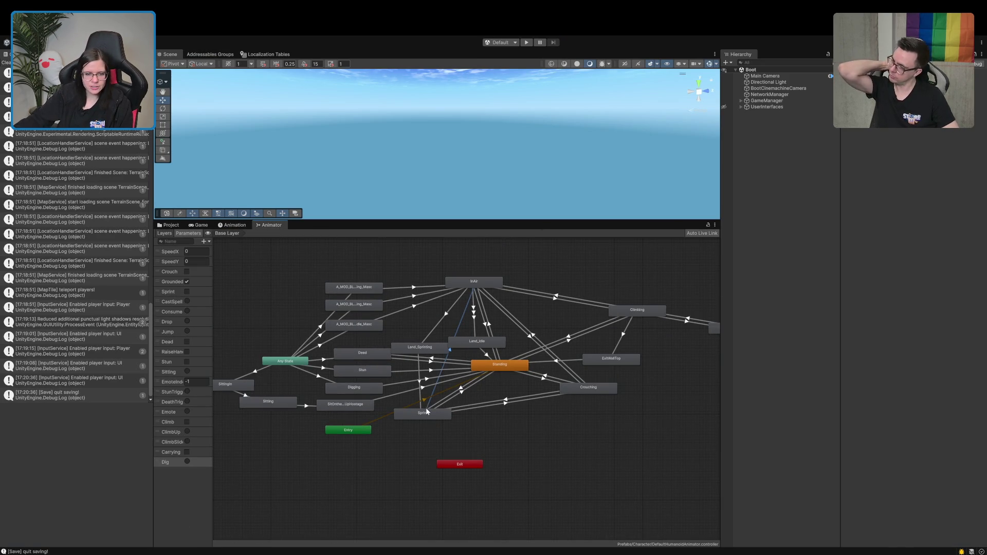
left_click(516, 364)
left_click(597, 390)
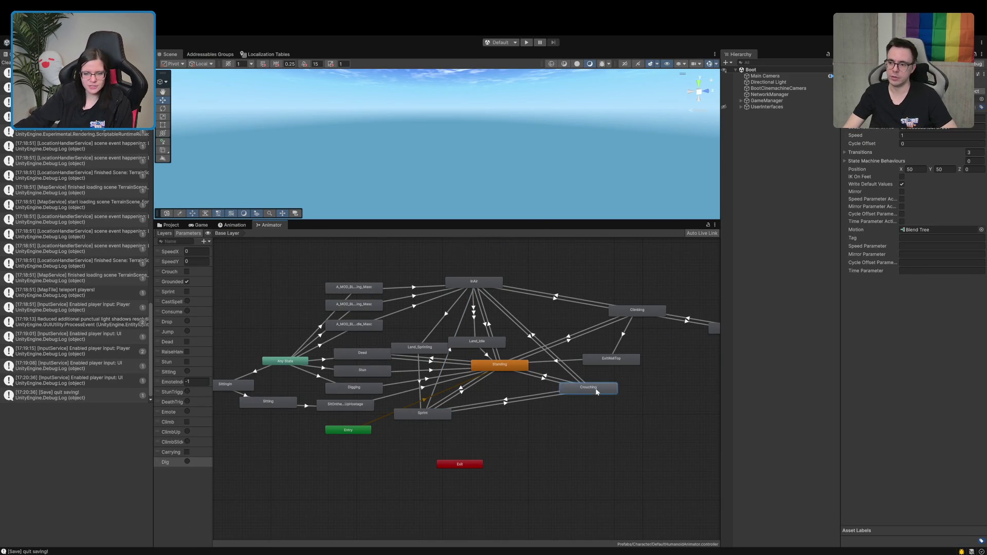
left_click(477, 342)
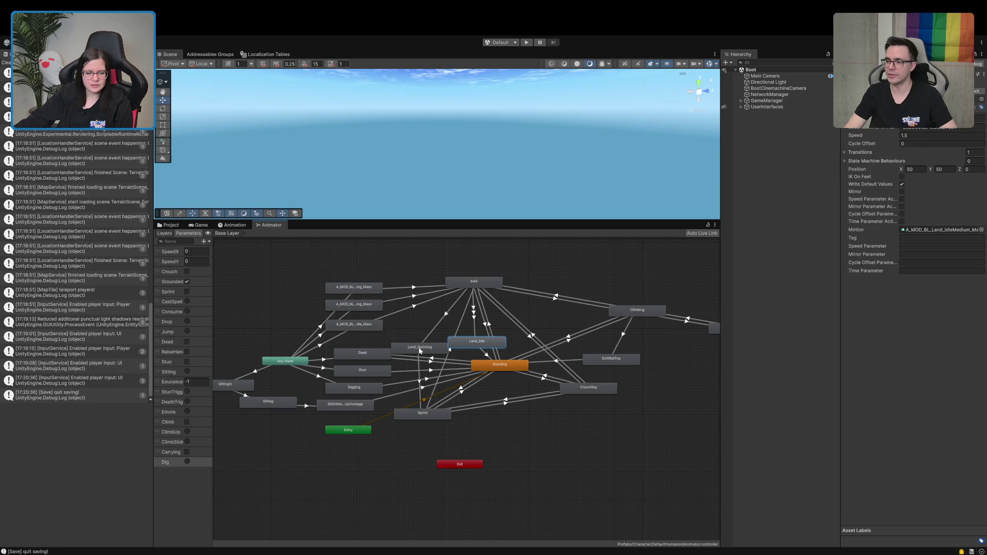
left_click_drag(437, 388, 495, 393)
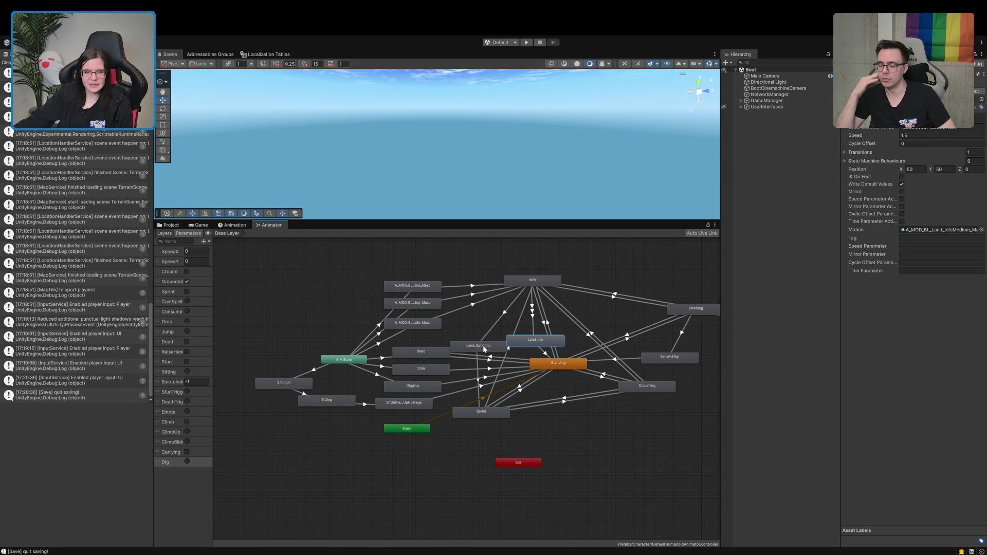
left_click(519, 316)
left_click(519, 341)
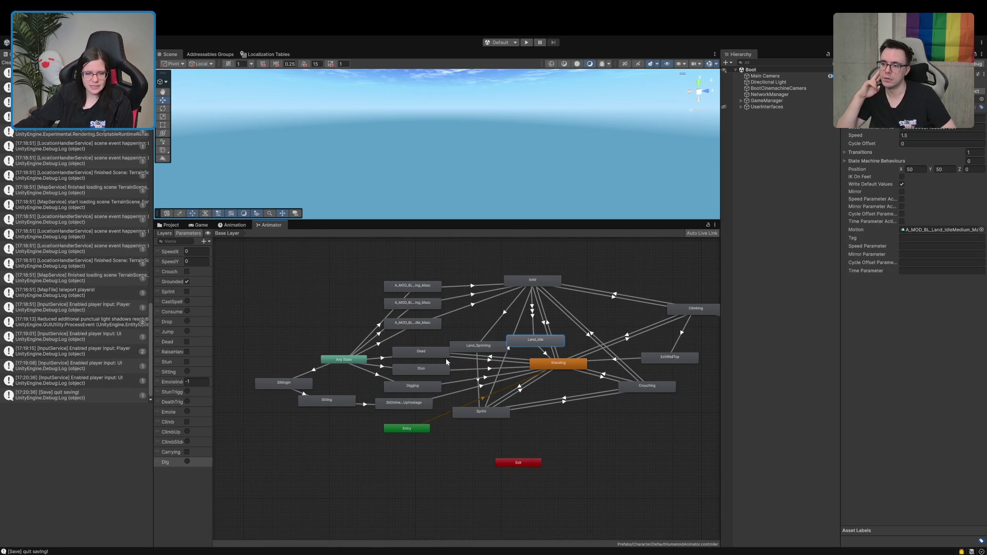
Step: Check the jump idle, Dead, SittingIn and Climbing states' motions, then show the Layers list
left_click(412, 322)
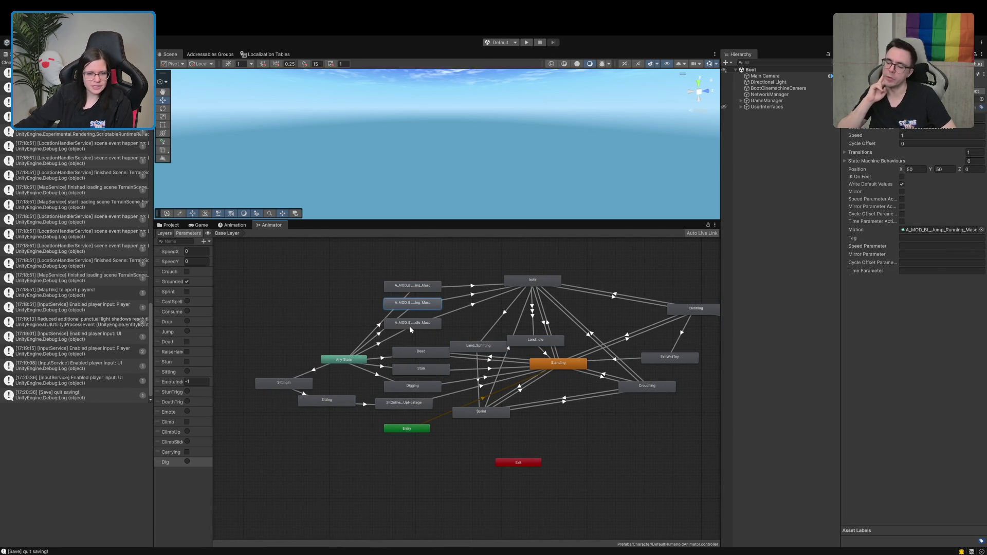
left_click(409, 352)
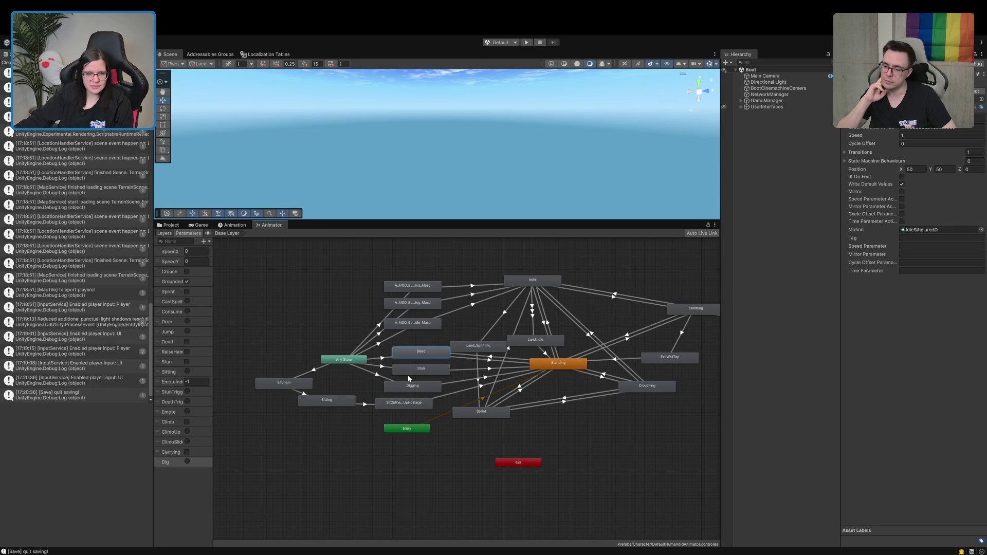
left_click(297, 381)
left_click_drag(504, 399, 352, 401)
left_click(555, 313)
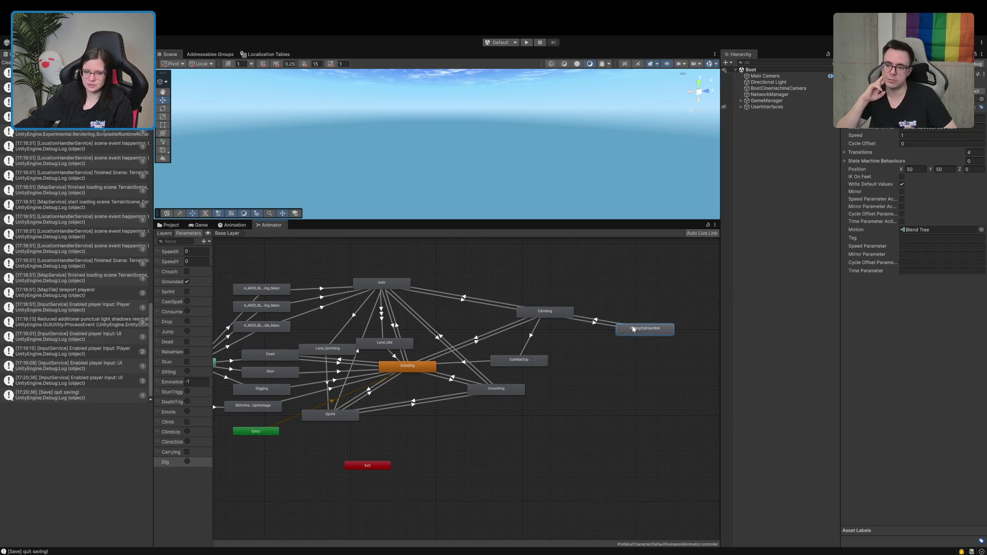
left_click(520, 369)
key("a")
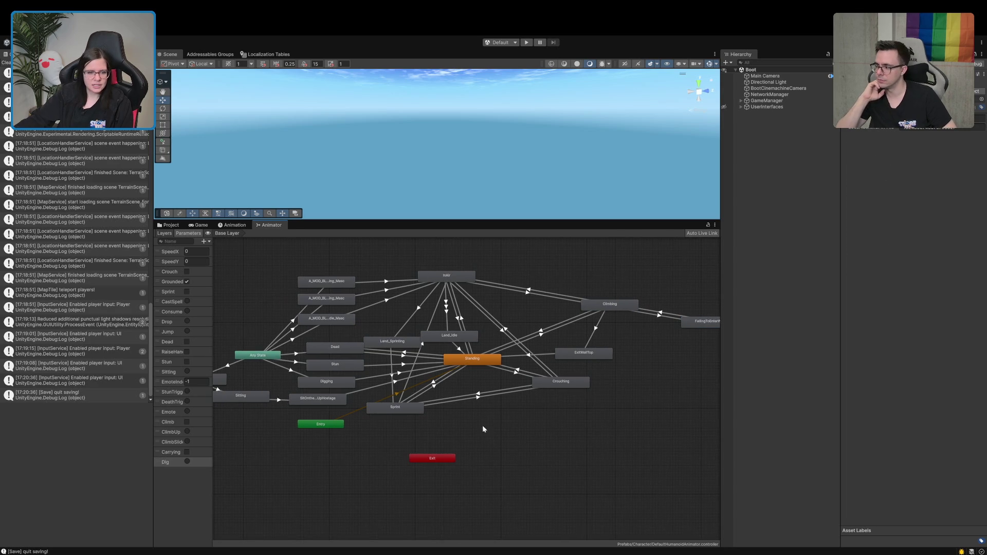
left_click(164, 234)
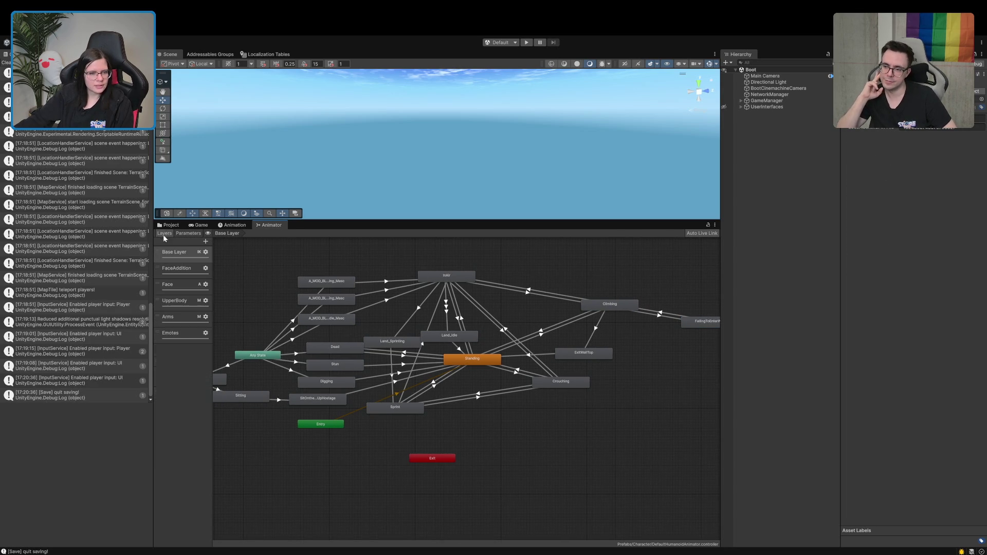
Step: View the FaceAddition, Face and UpperBody layers' state machines
key("a")
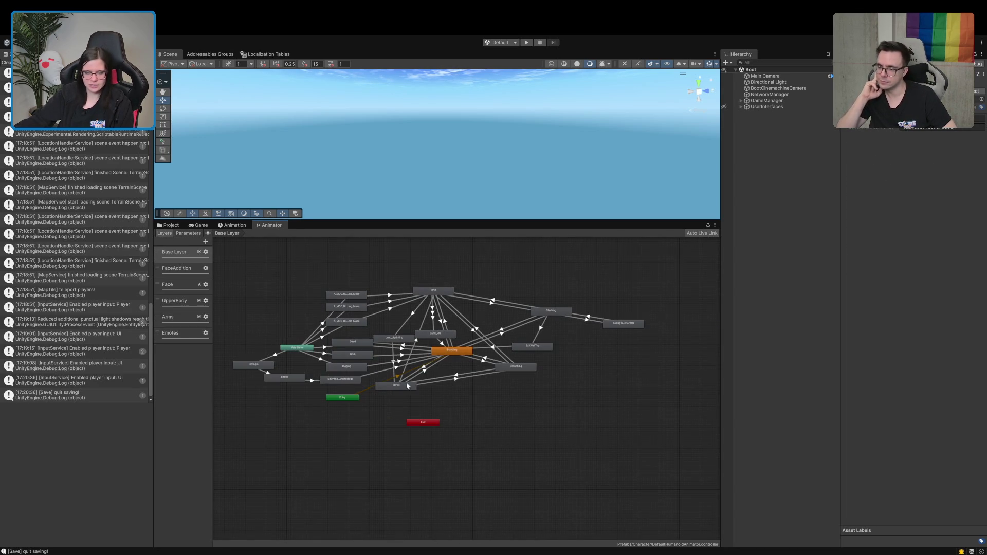
left_click(175, 269)
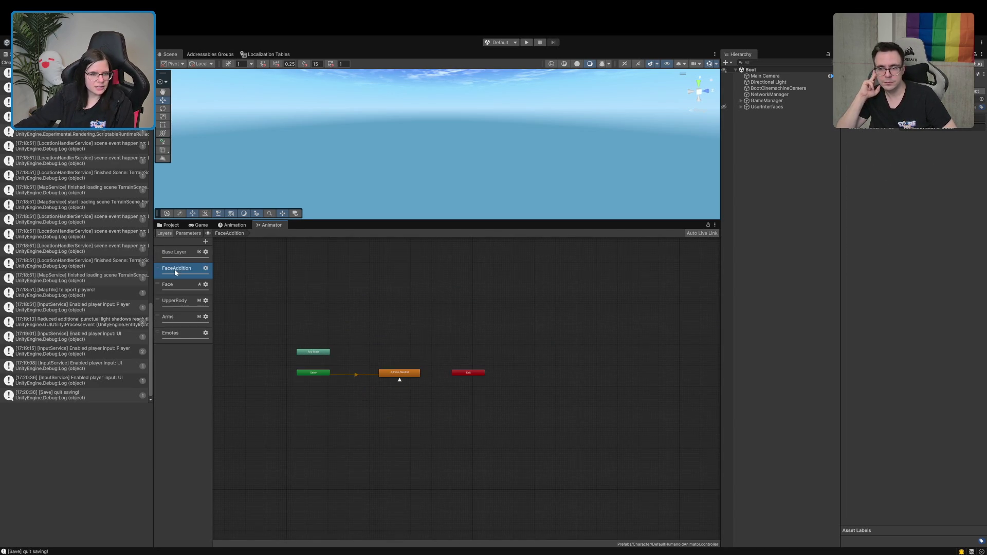
scroll(290, 347, "up", 3)
left_click(167, 286)
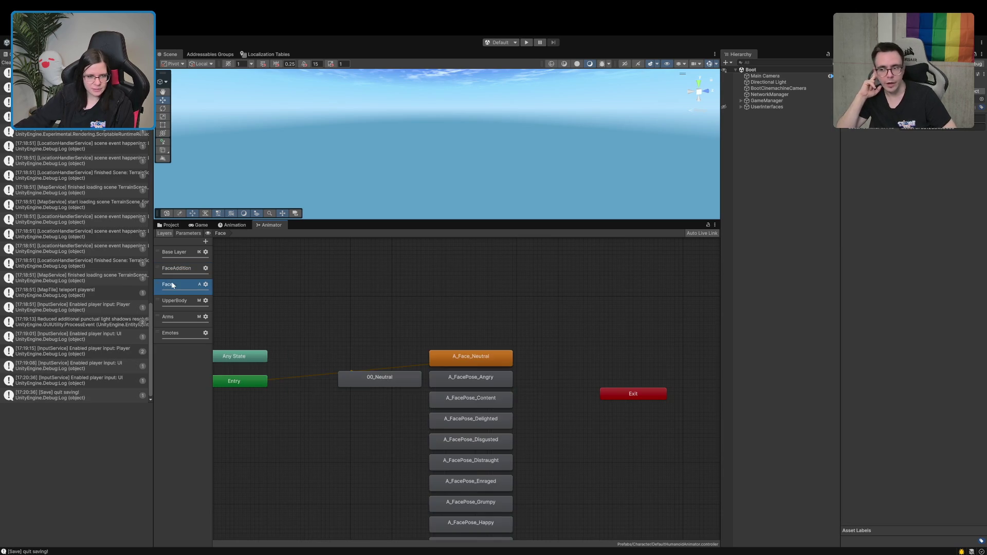
scroll(331, 410, "down", 3)
left_click_drag(342, 434, 400, 332)
scroll(363, 387, "up", 2)
scroll(363, 388, "down", 2)
left_click(185, 307)
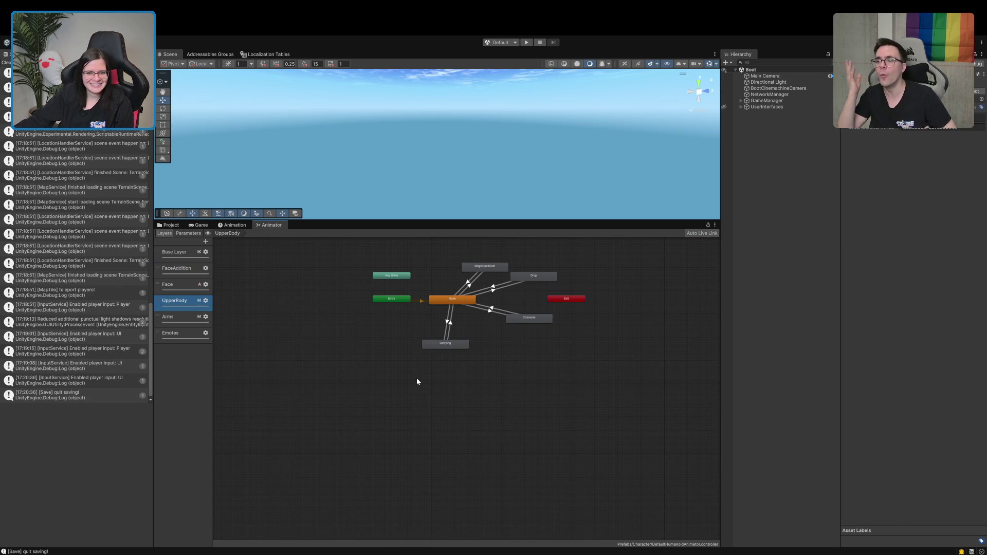
scroll(417, 381, "up", 3)
left_click_drag(418, 375, 395, 467)
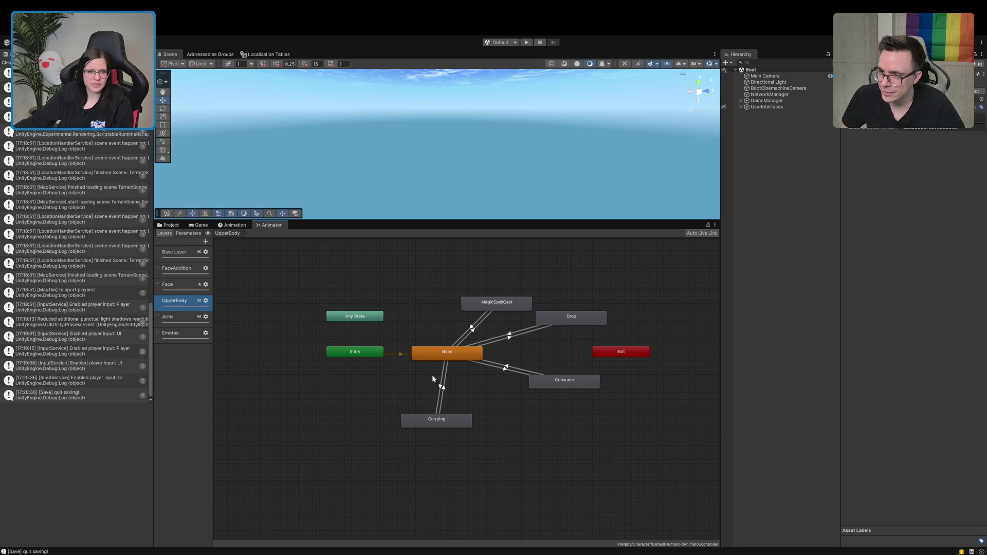
Step: View the Arms, Emotes and Base Layer state machines, then show the Tool/Common shovel assets
left_click(176, 316)
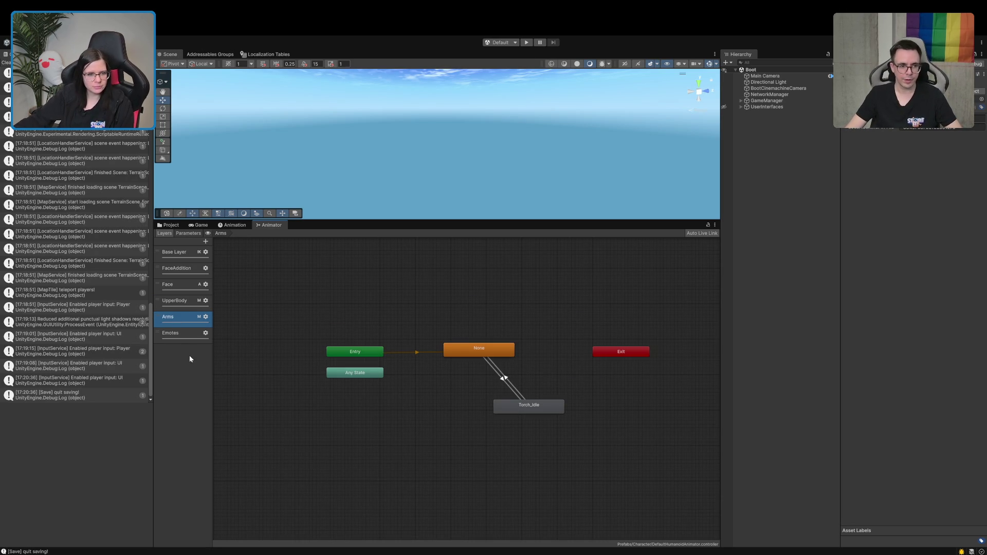
left_click(175, 334)
scroll(427, 400, "down", 3)
scroll(482, 410, "up", 1)
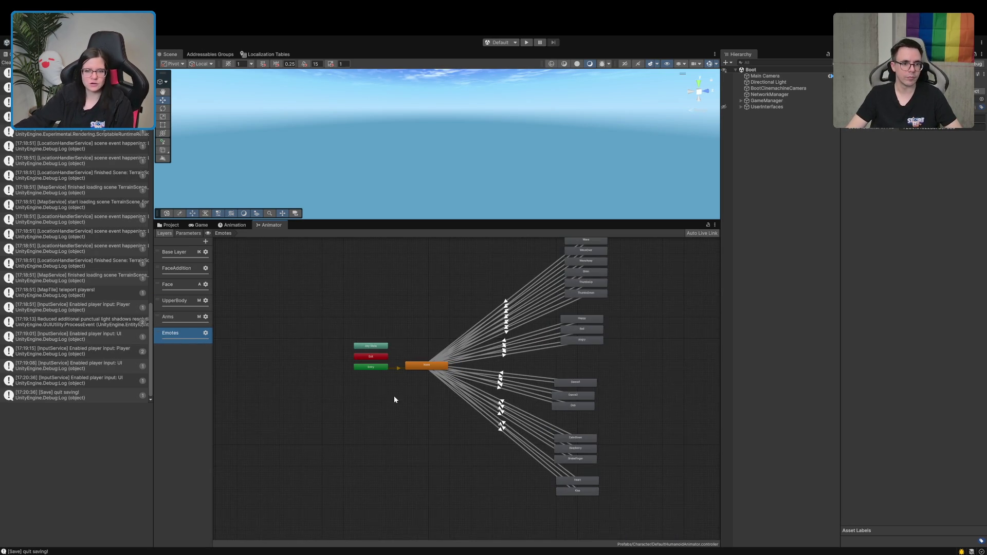
left_click(170, 251)
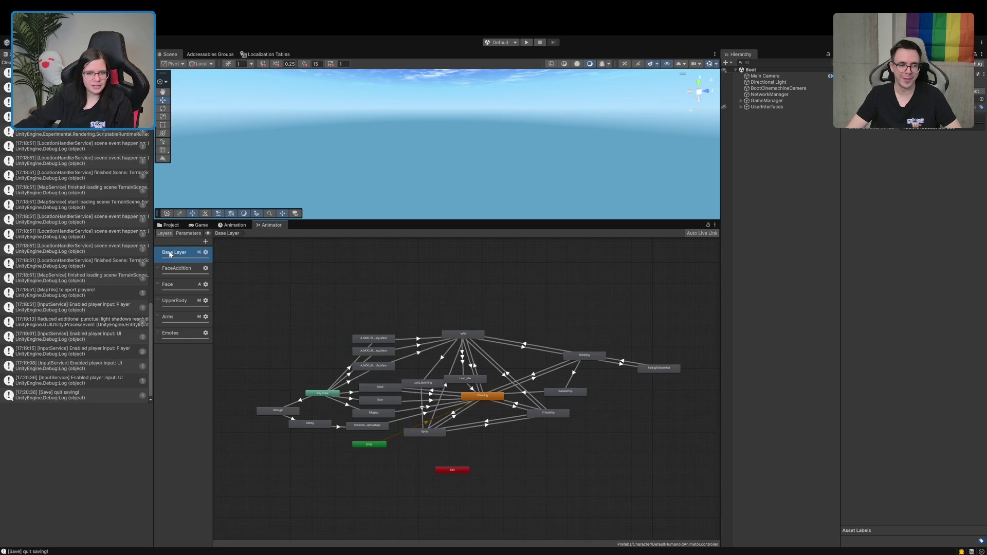
left_click_drag(361, 462, 422, 437)
mouse_move(552, 389)
left_mouse_down()
mouse_move(487, 401)
mouse_move(483, 425)
mouse_move(538, 425)
left_mouse_up()
scroll(498, 423, "up", 1)
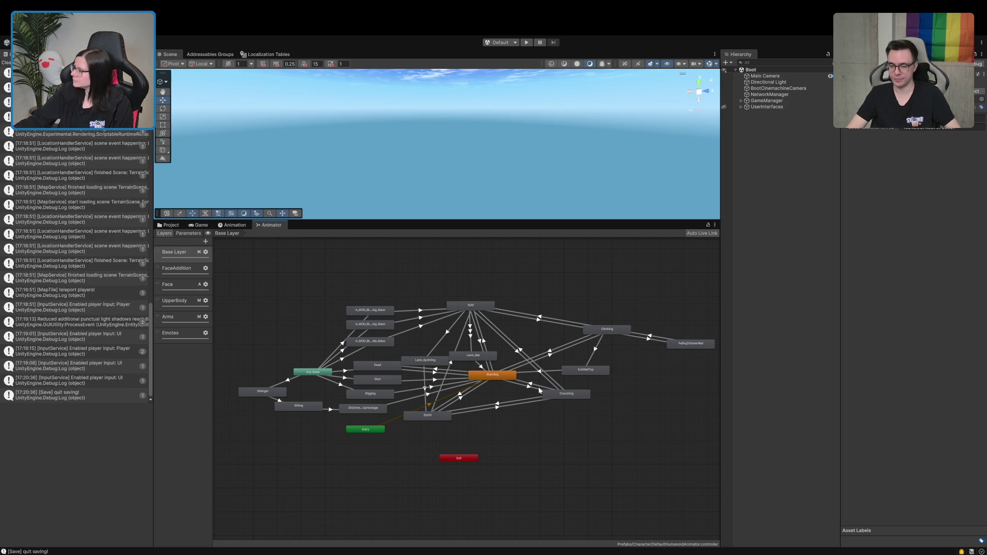
left_click(169, 225)
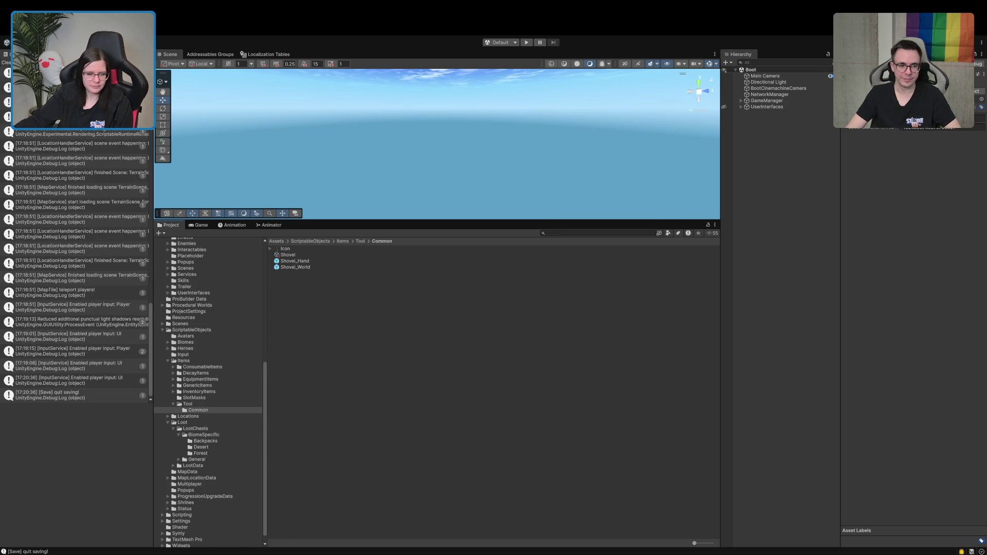
key("alt+Tab")
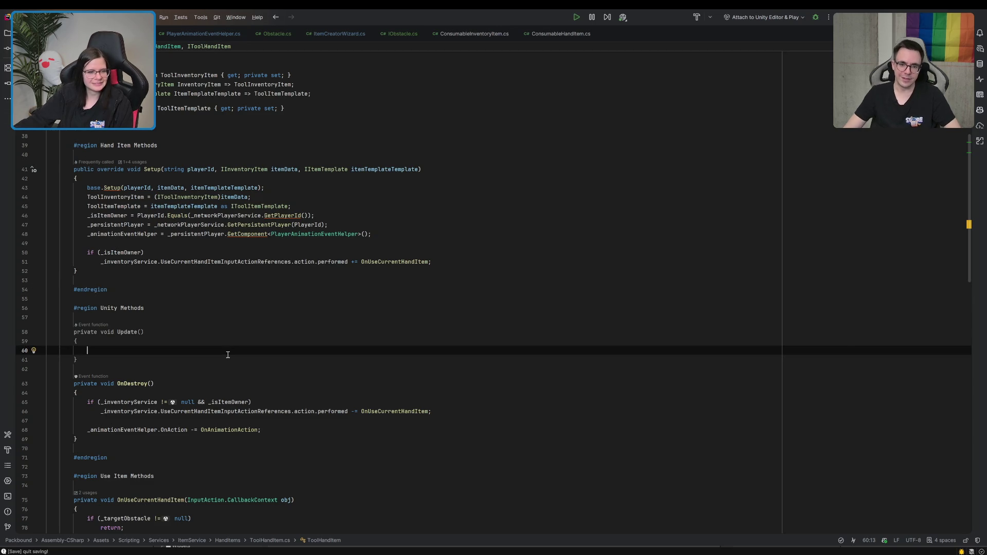
Step: Begin an 'if (Input.GetKeyDown(' check inside Update, then resume walking in the Unity game
type("if(Input.")
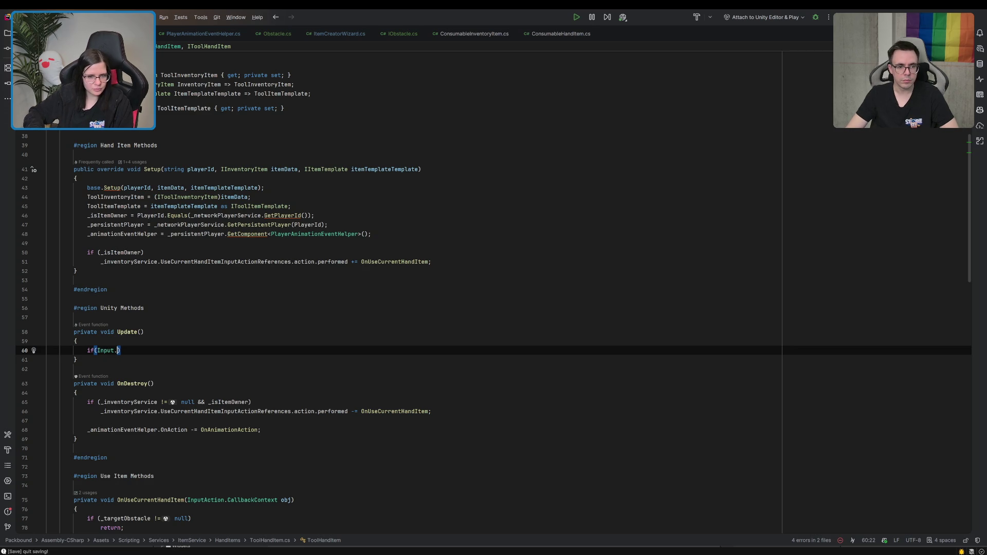
type("ky")
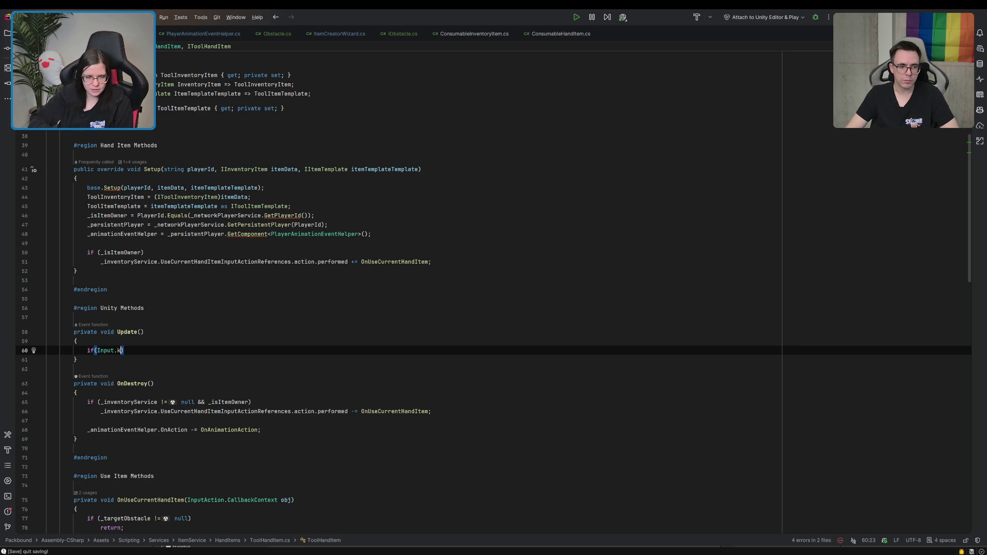
key("BackSpace")
key("BackSpace")
type("key")
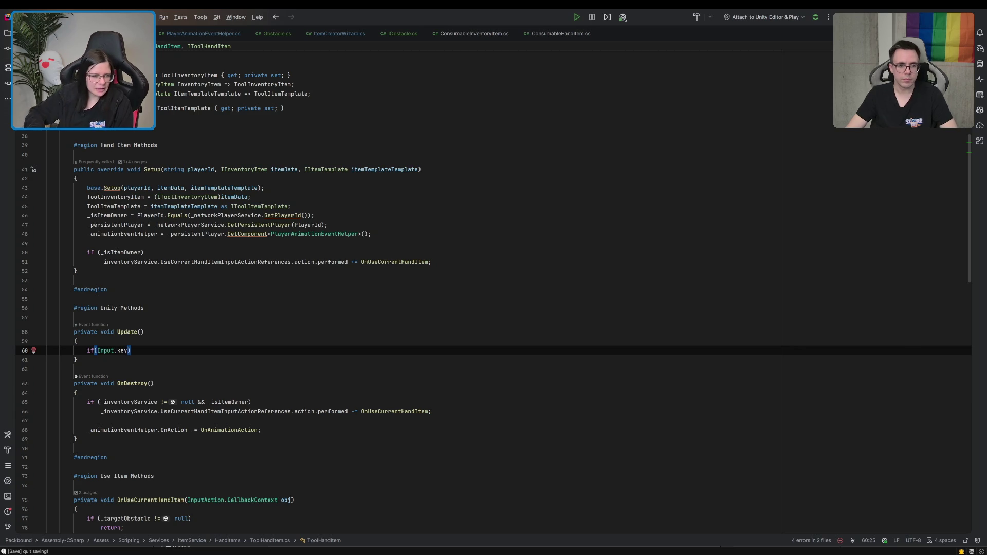
key("Return")
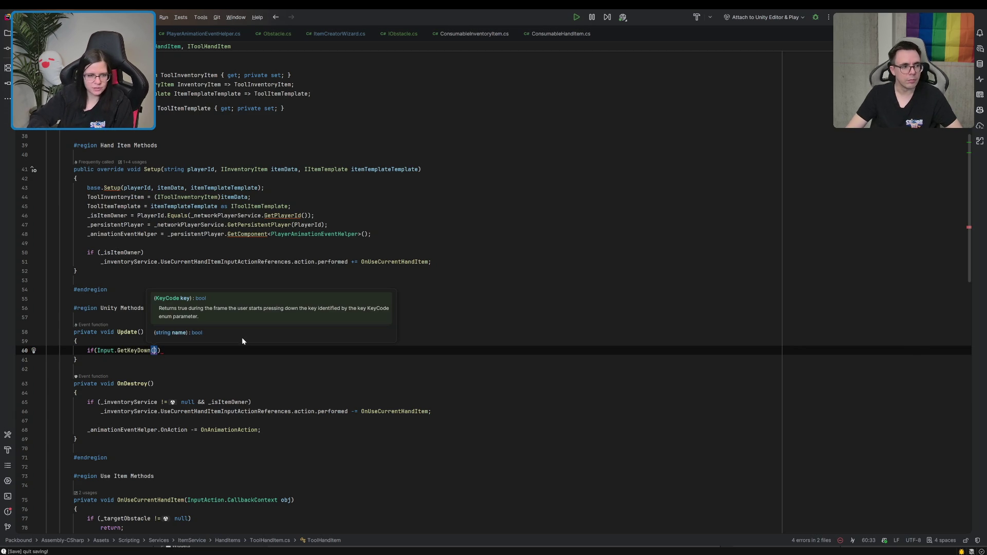
type("k")
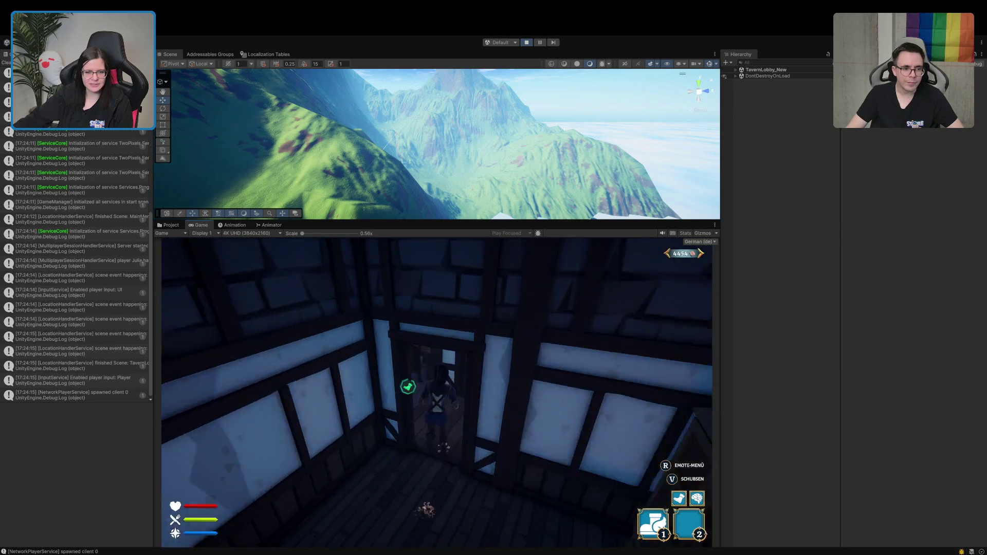
type("w")
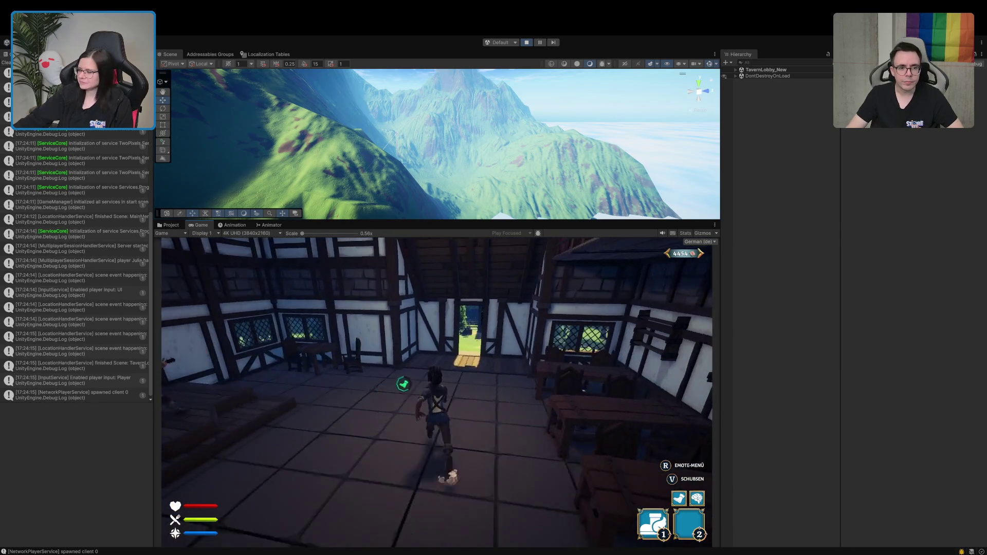
type("w")
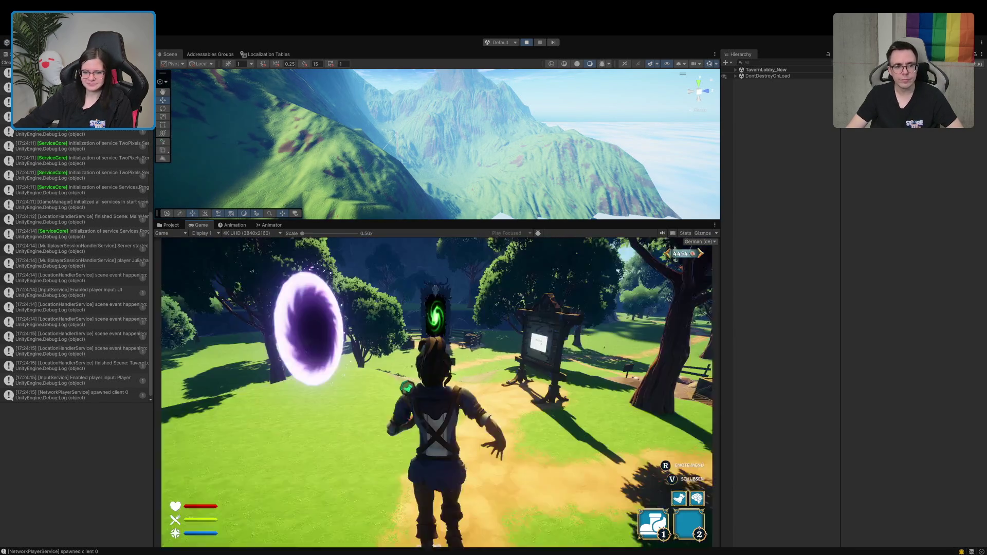
type("w")
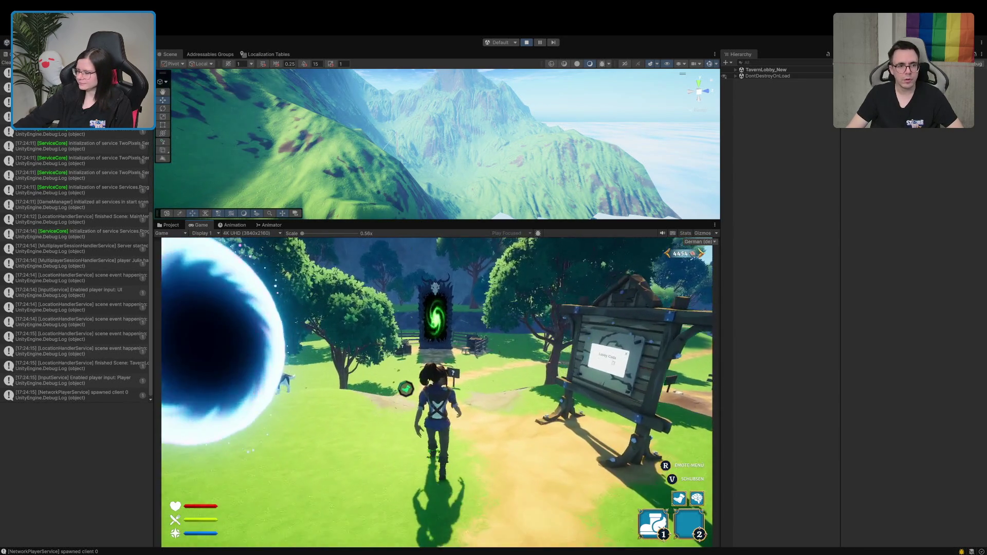
type("w")
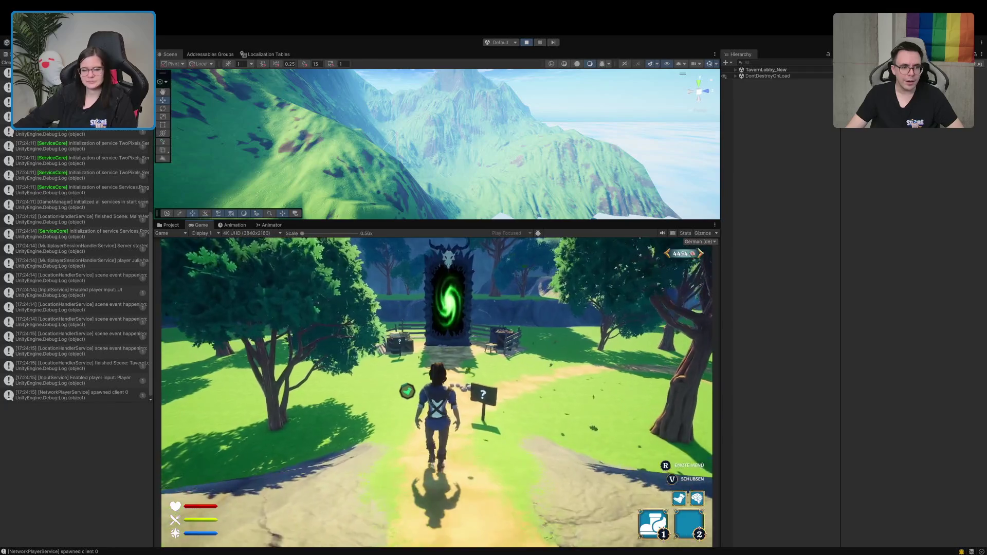
type("w")
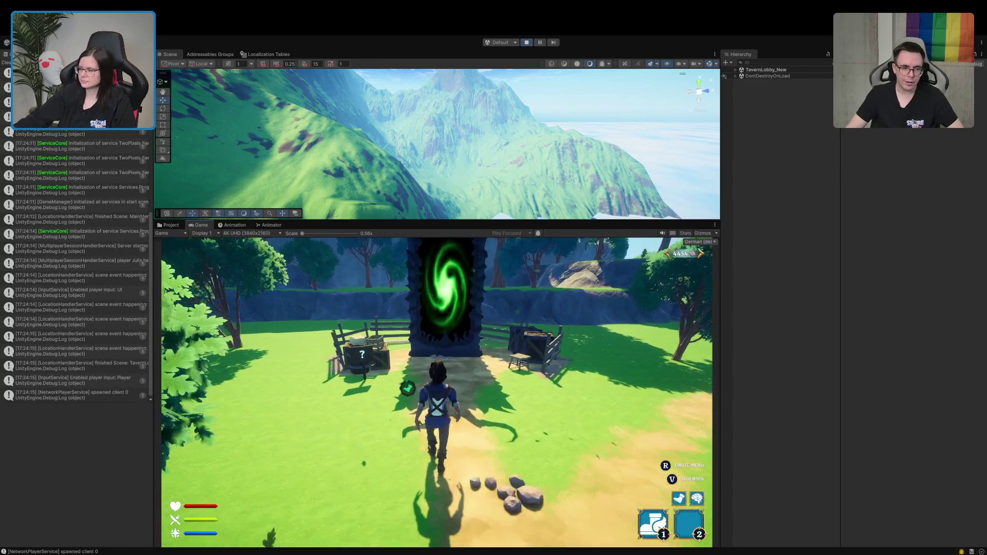
type("w")
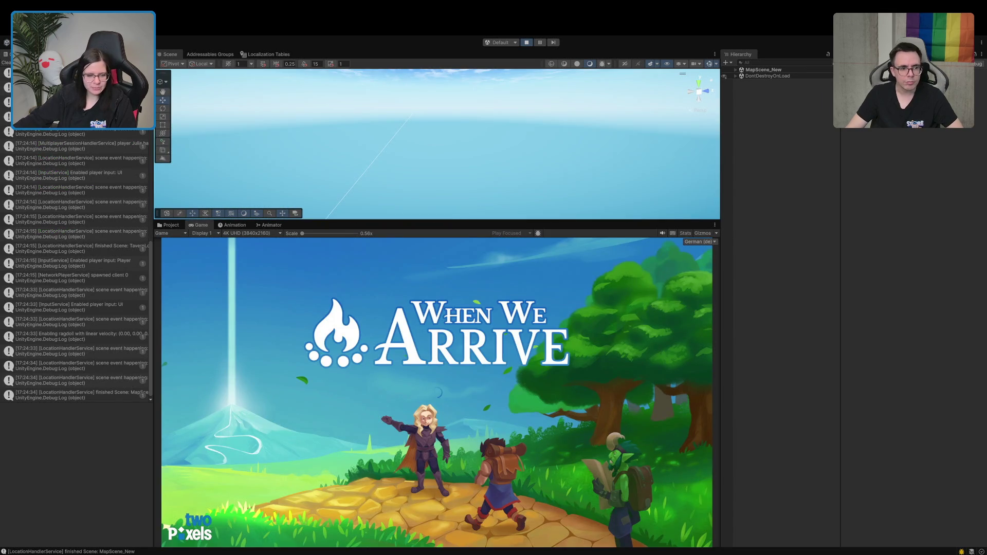
Step: Show ToolHandItem.cs's OnUseCurrentHandItem method in Rider
key("alt+Tab")
scroll(245, 258, "up", 5)
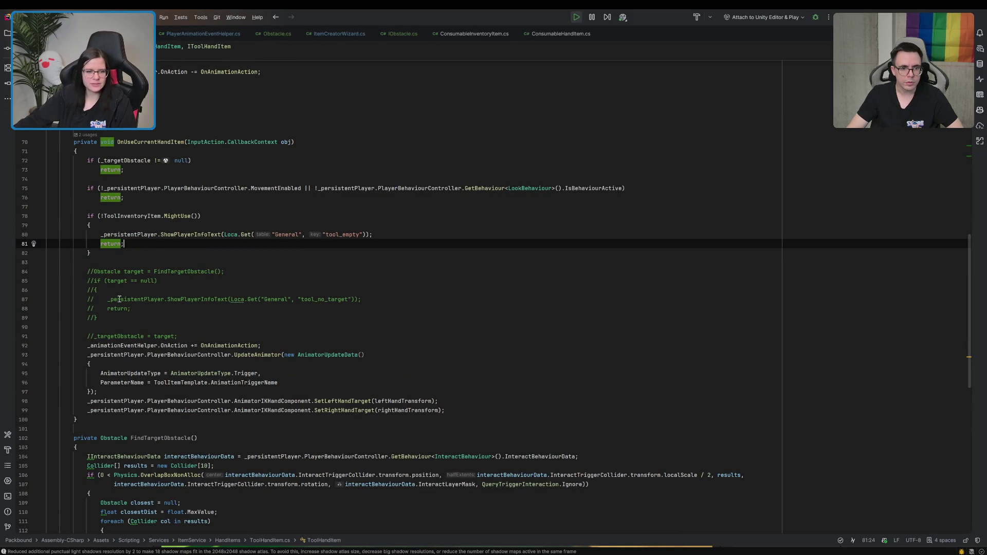
Step: Back in the running game, run past the village houses to the hut and open, then close, its chest
key("alt+Tab")
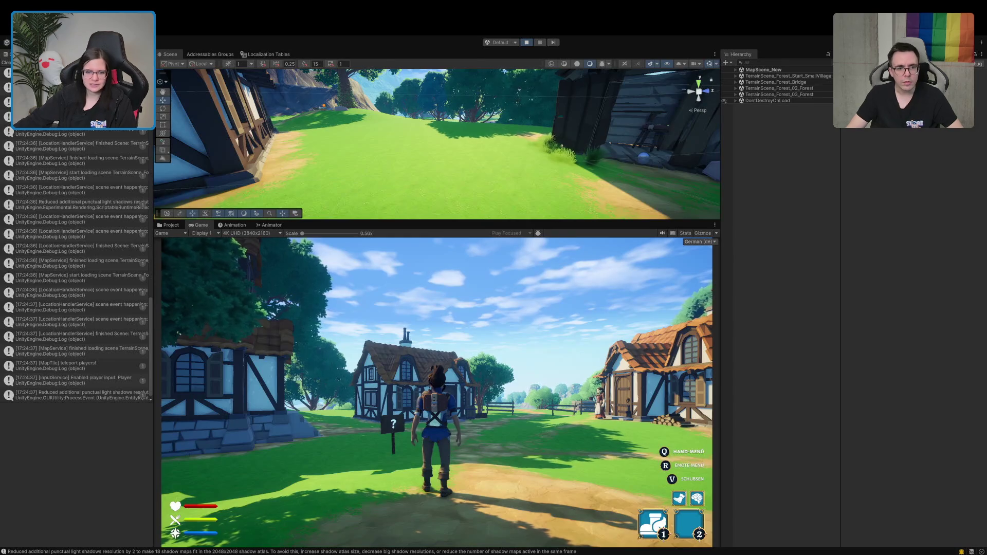
key("w")
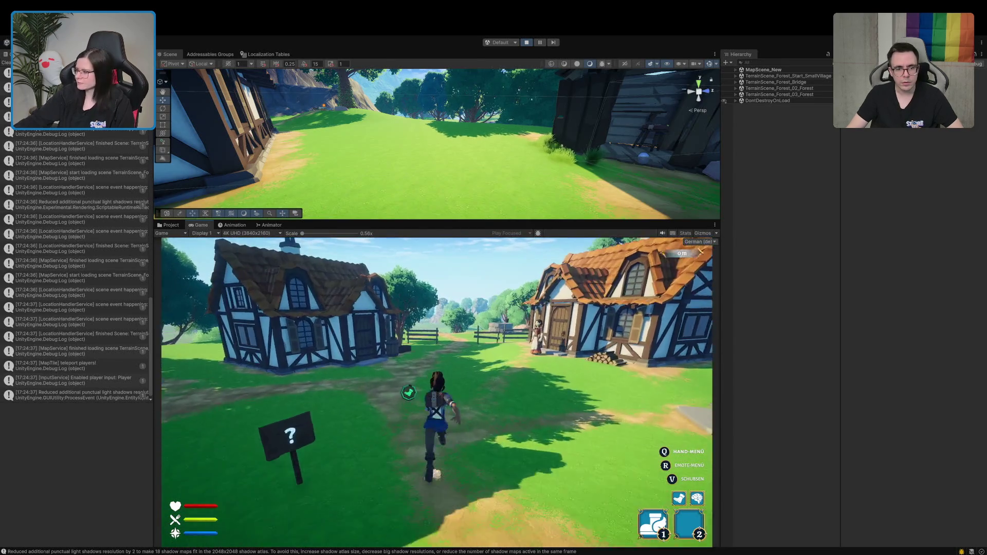
key("w")
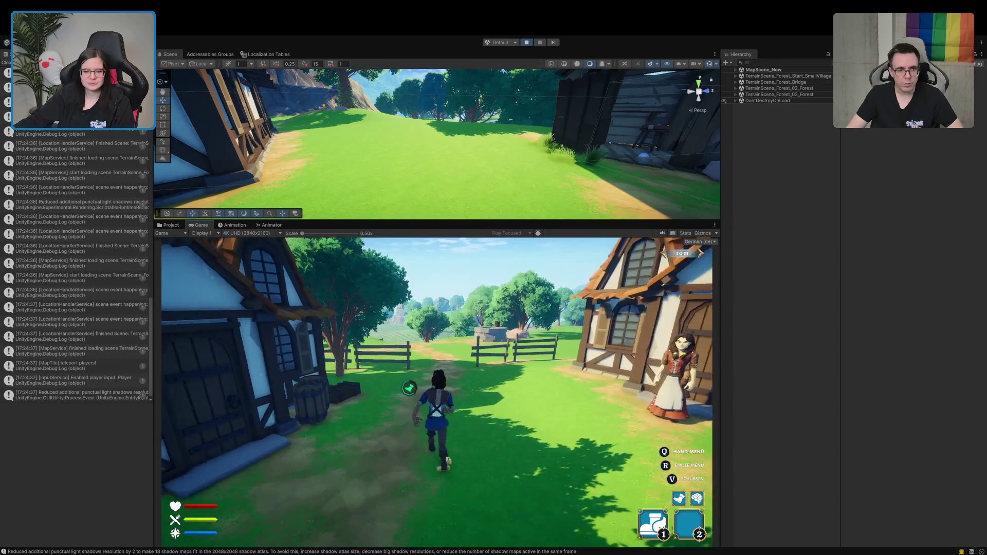
key("w")
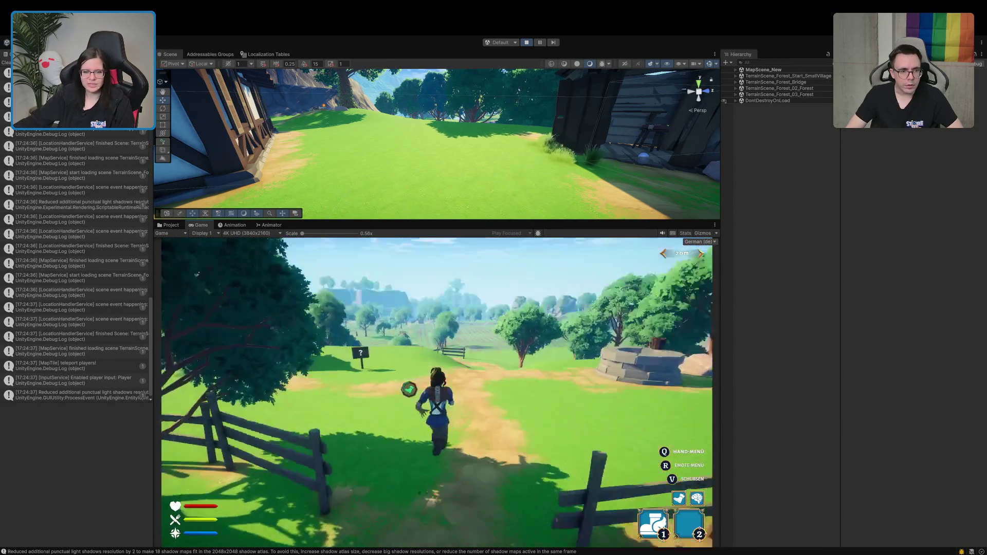
key("w")
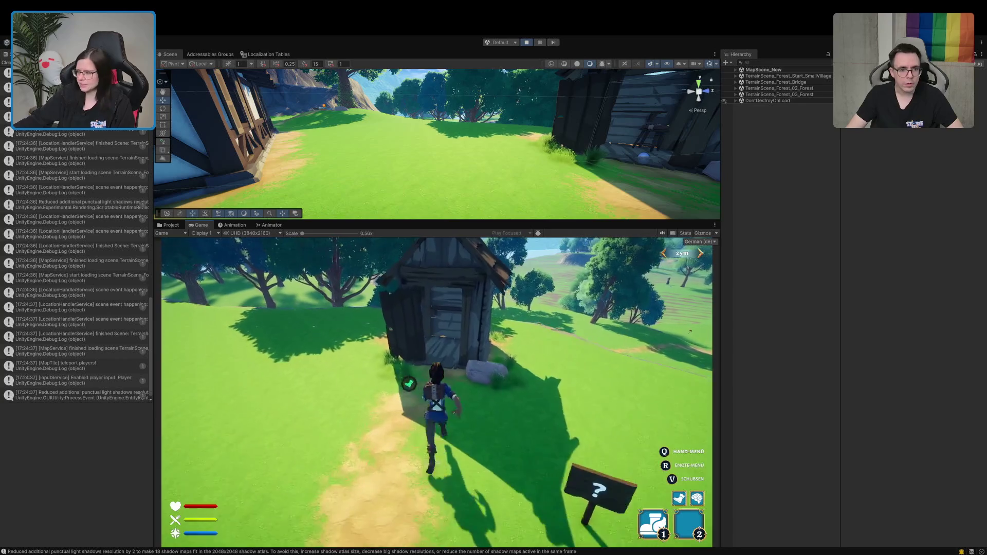
key("e")
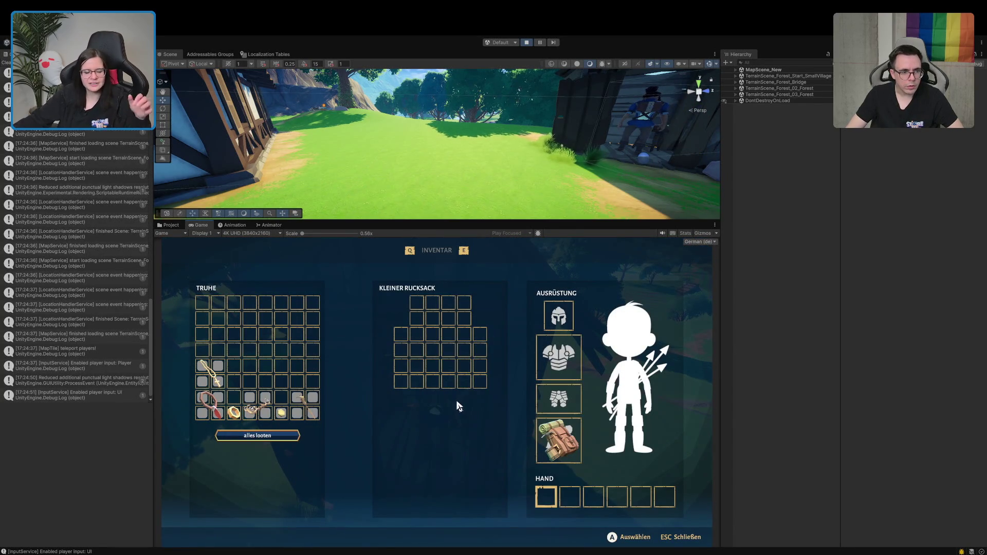
key("Escape")
Step: Leave the hut, drop into the well and open, then close, the chest at its bottom
key("s")
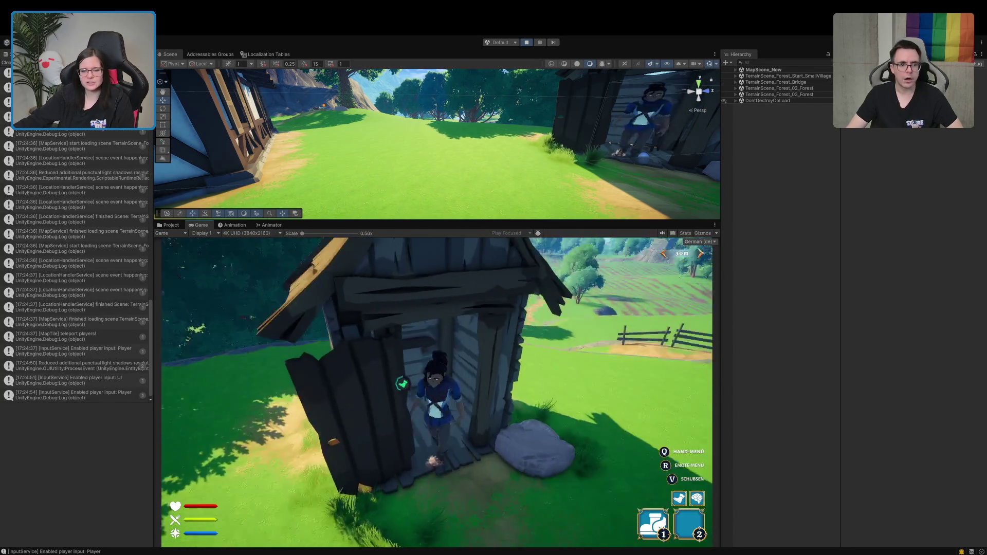
key("w")
key("w")
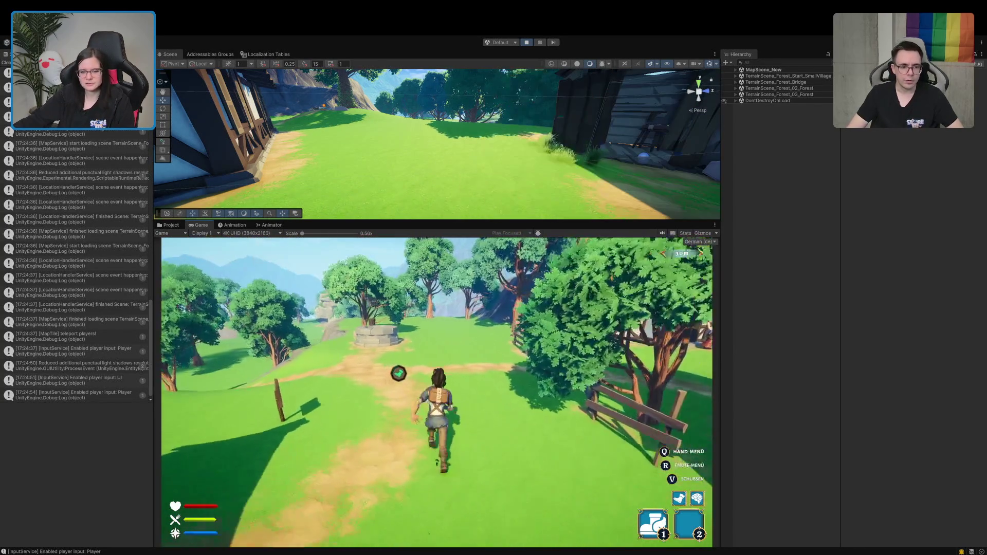
key("w")
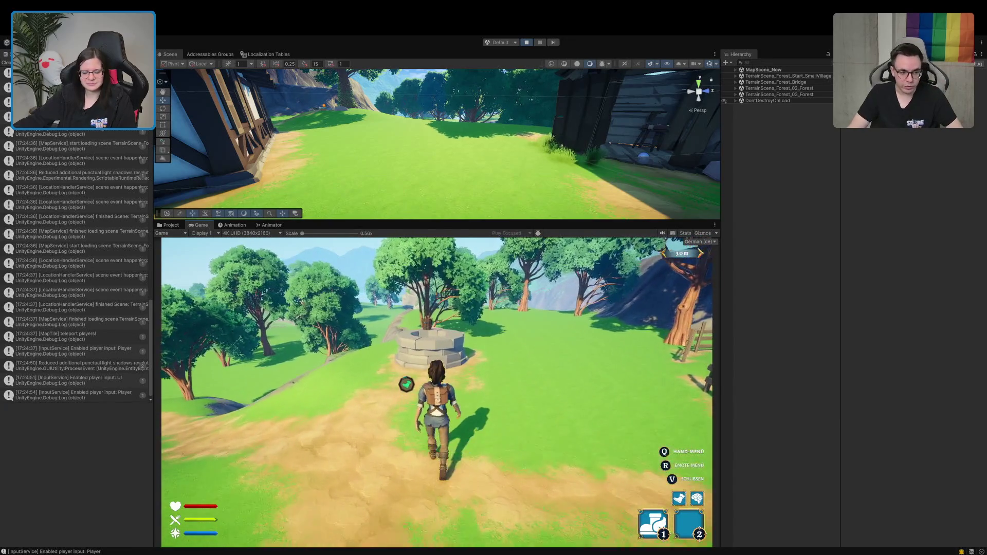
key("s")
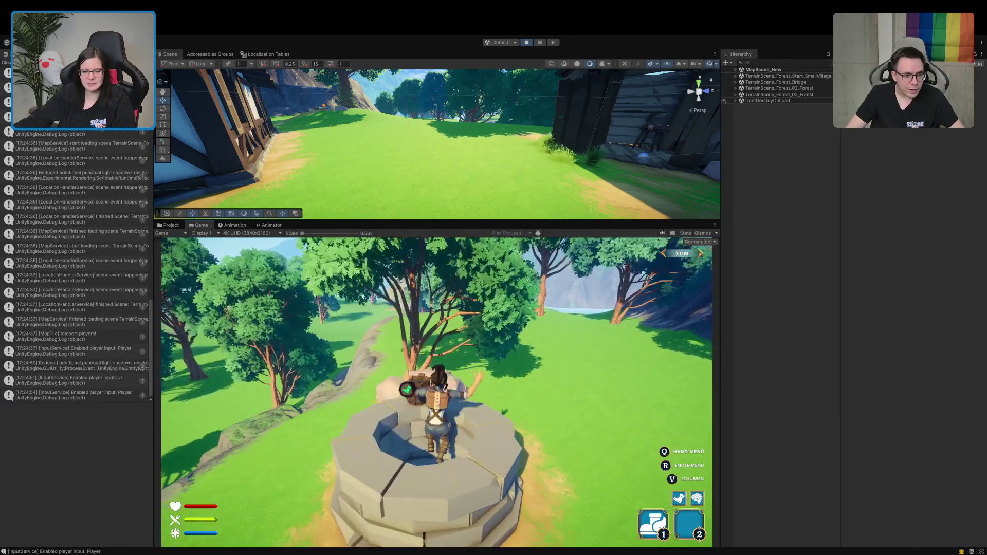
key("w")
key("e")
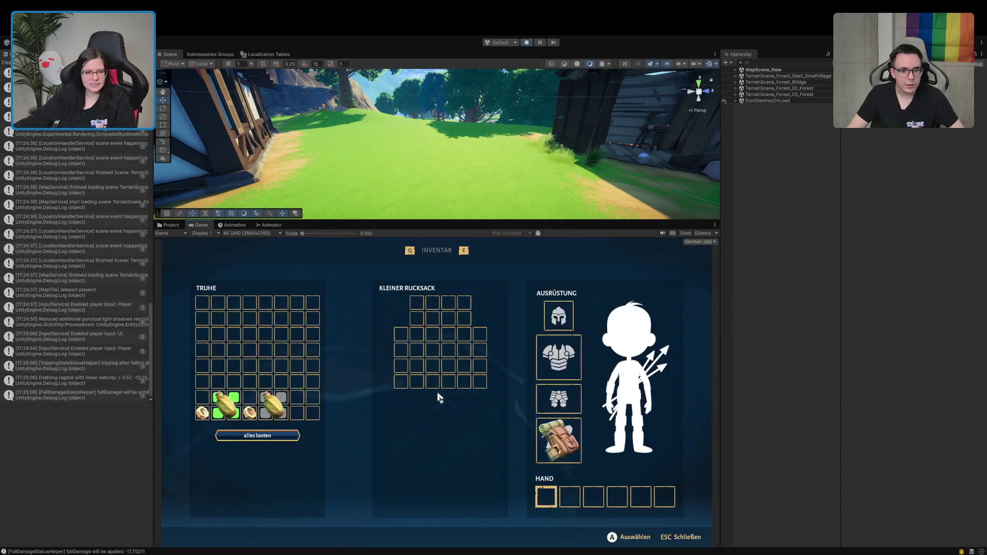
key("Escape")
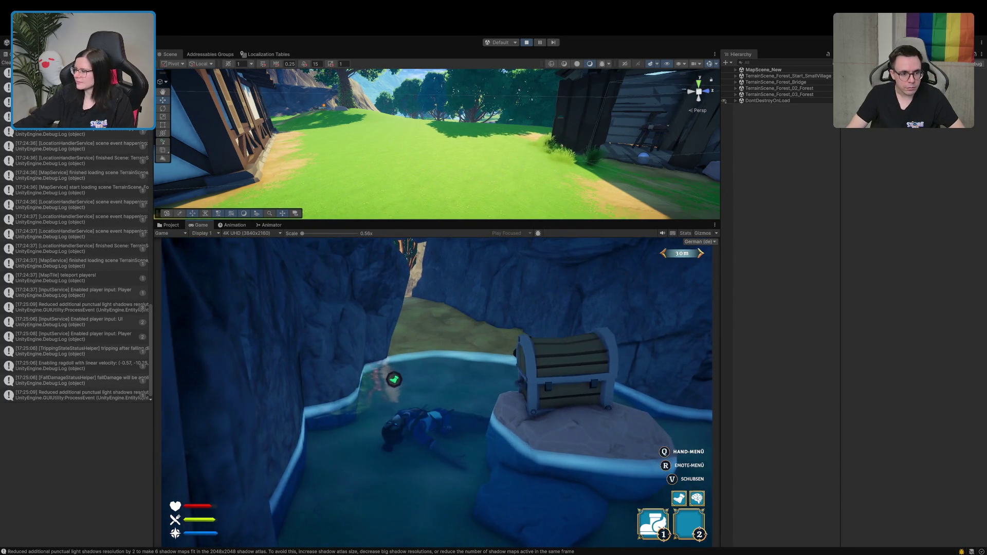
Step: Climb out of the water, run through the rock passage, cross the meadow and fence to the hut, and open its chest
key("w")
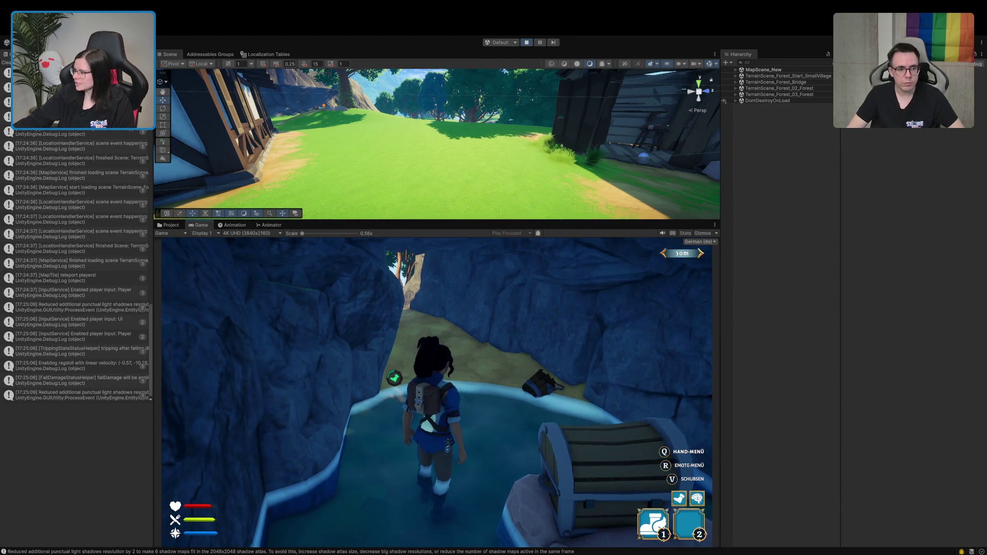
key("s")
key("w")
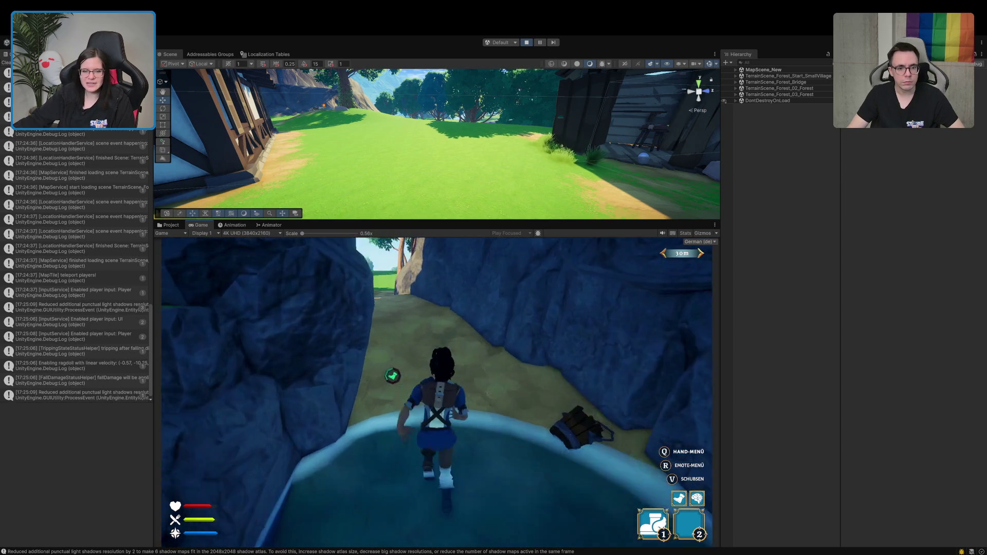
key("w")
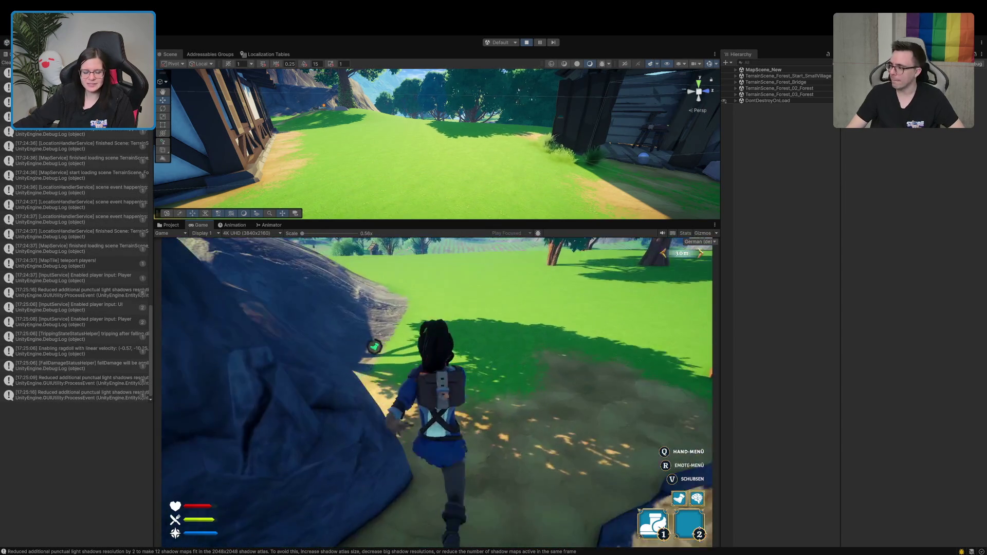
key("w")
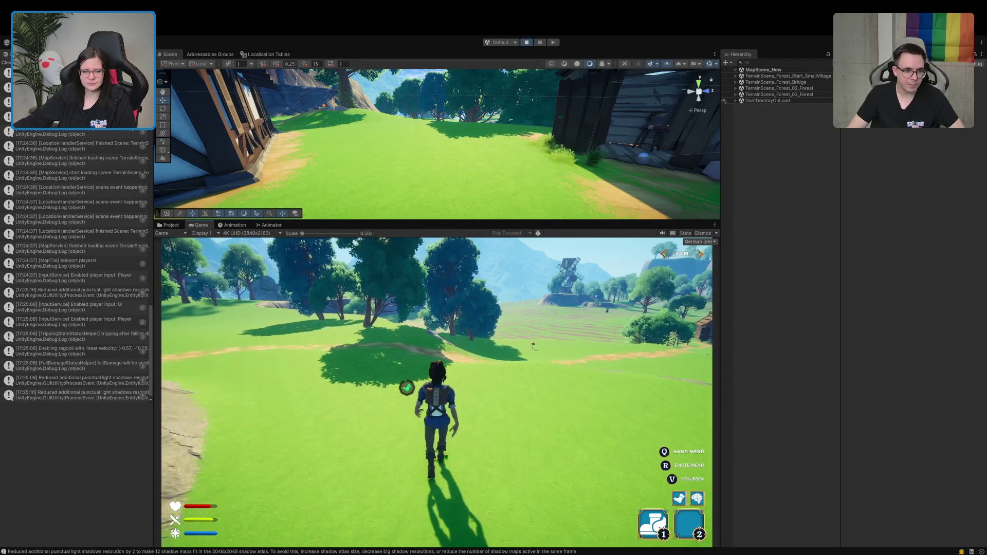
key("w")
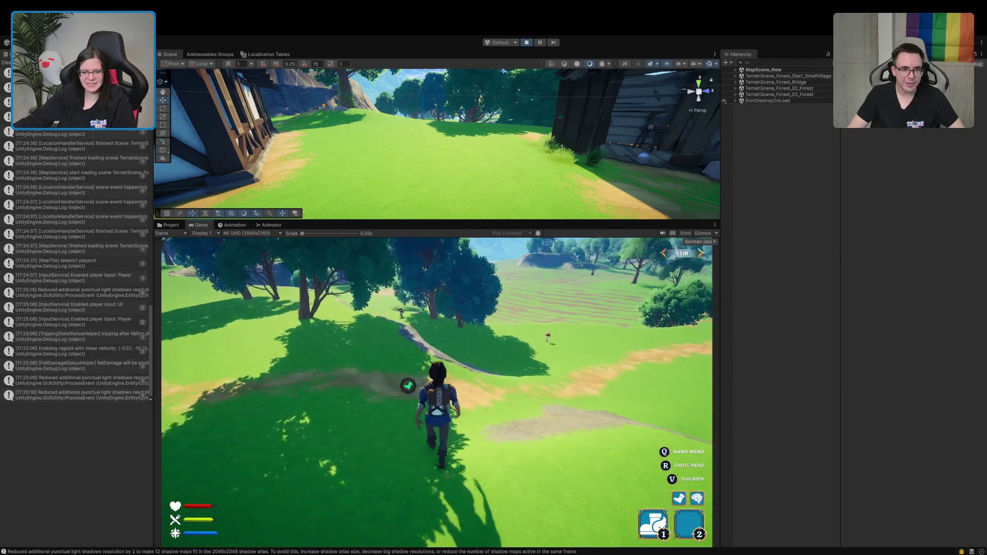
key("w")
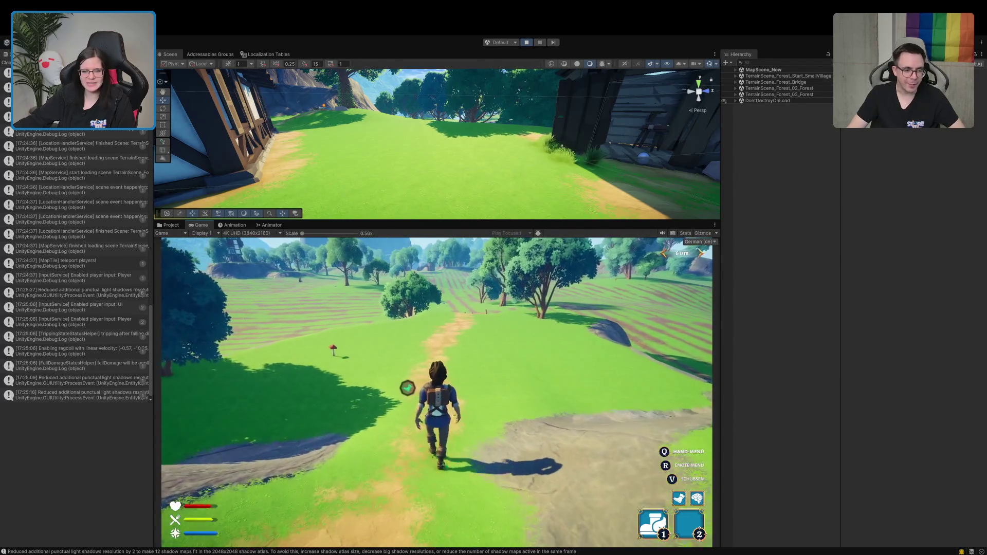
key("w")
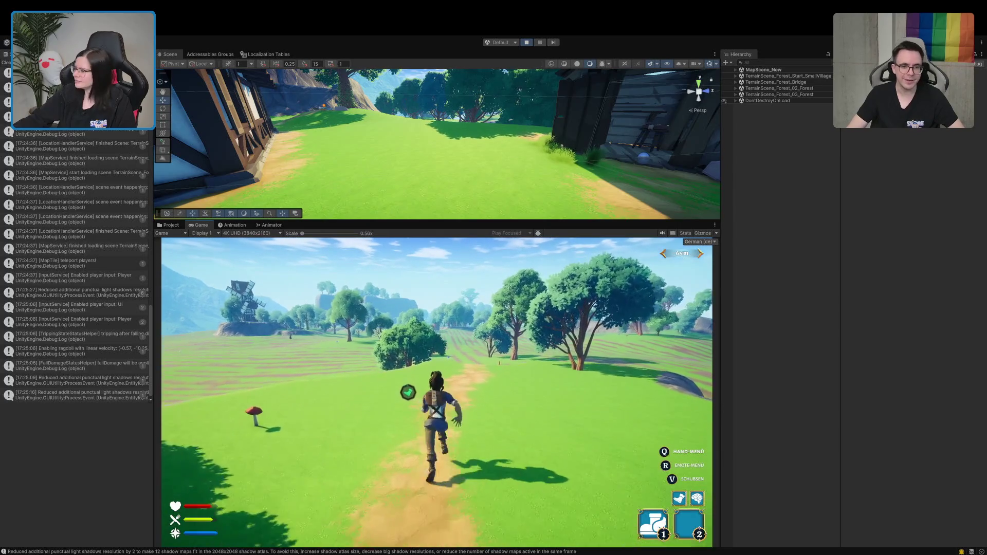
key("w")
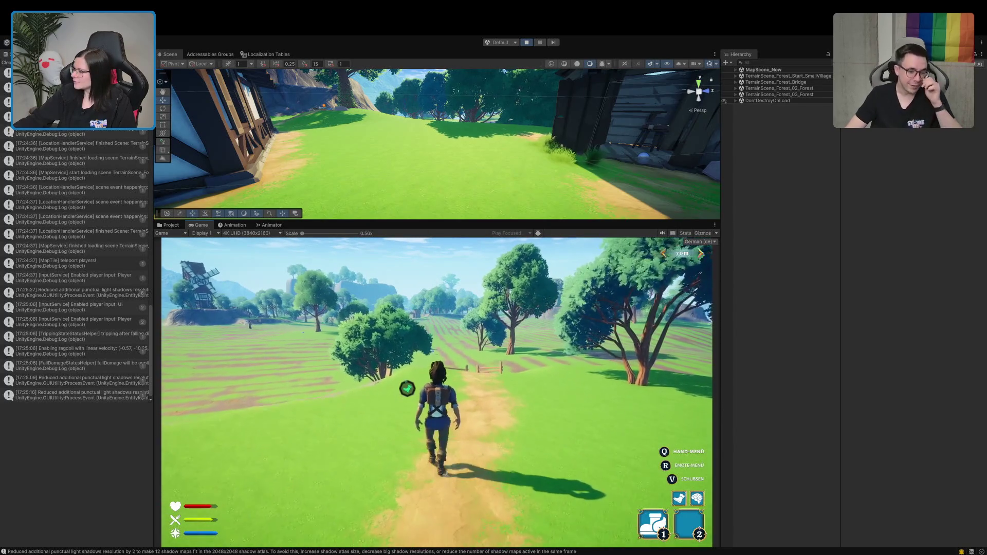
key("w")
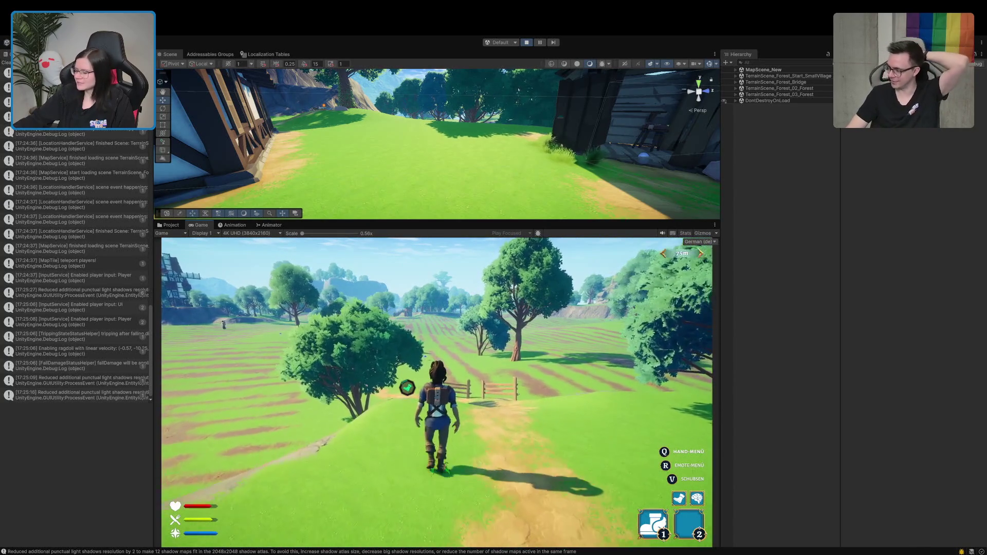
key("w")
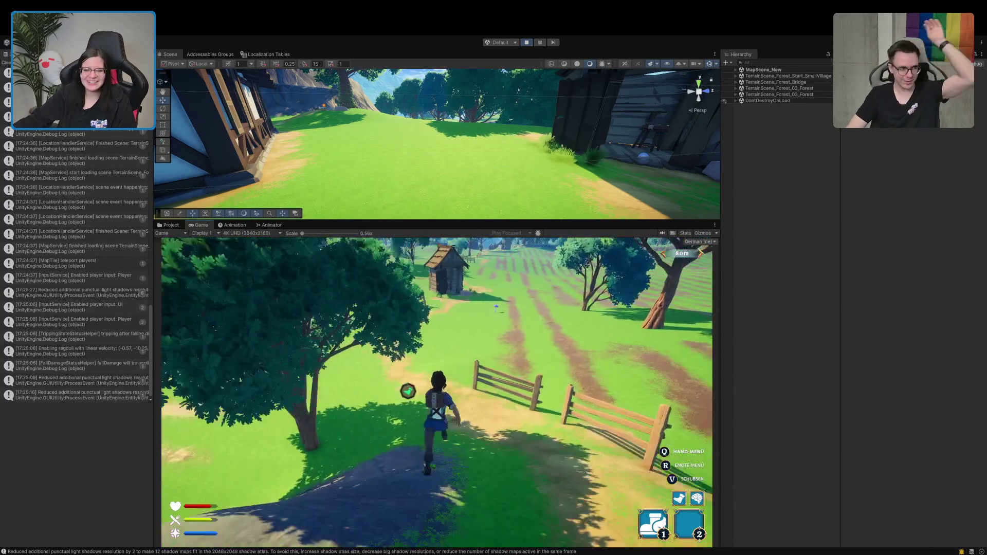
key("w")
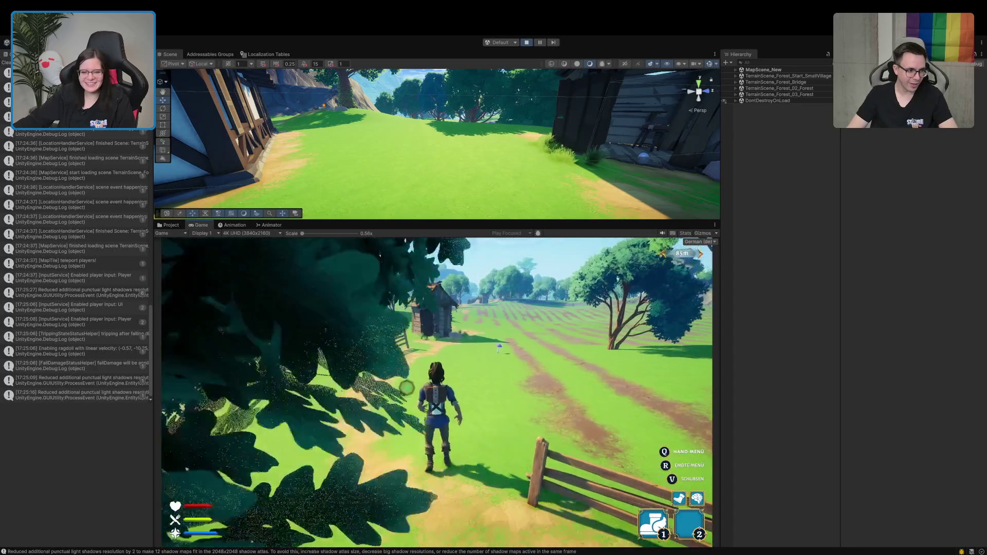
key("w")
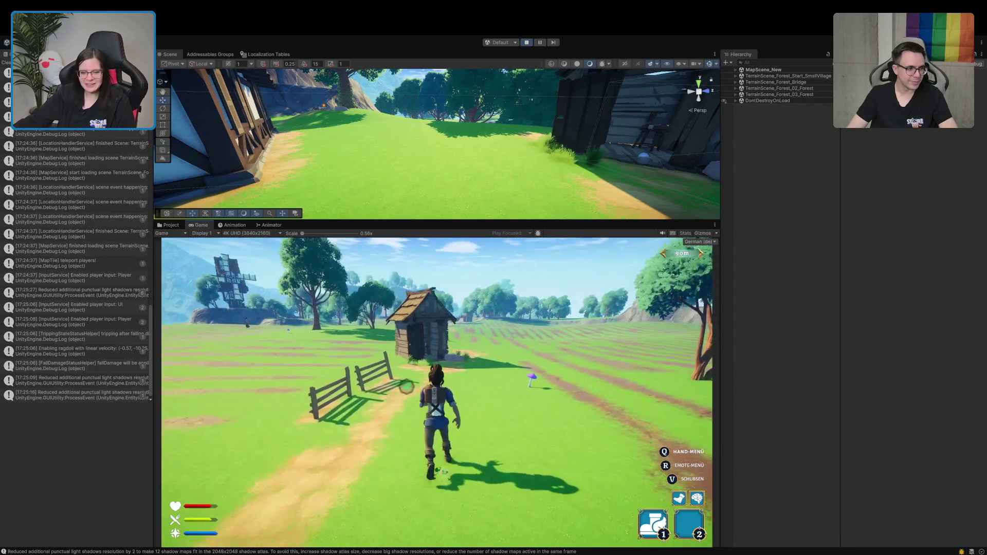
key("w")
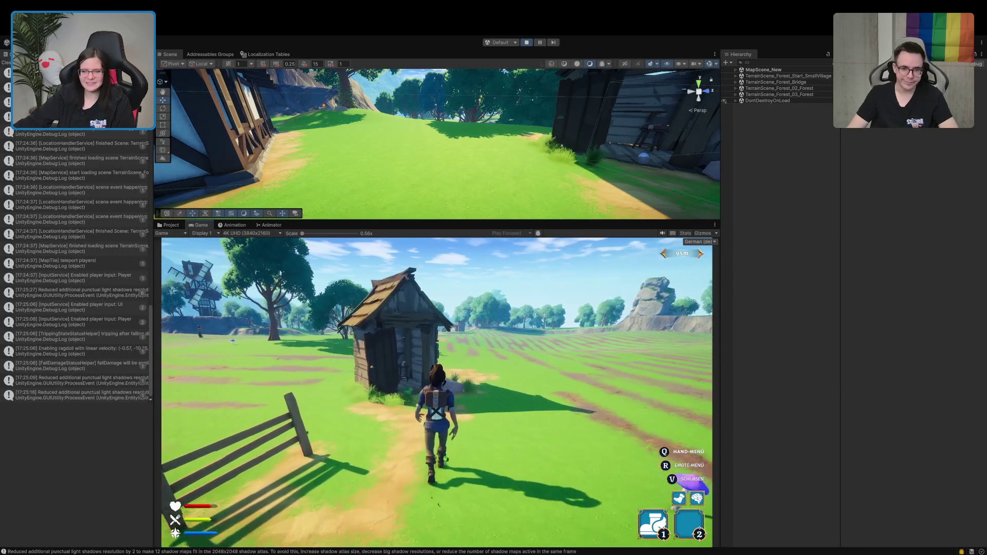
key("w")
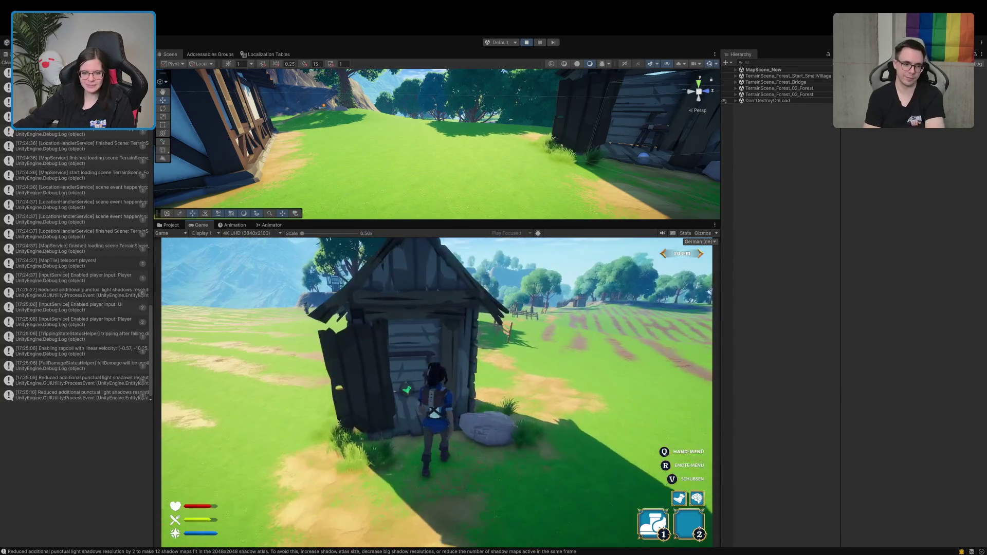
key("e")
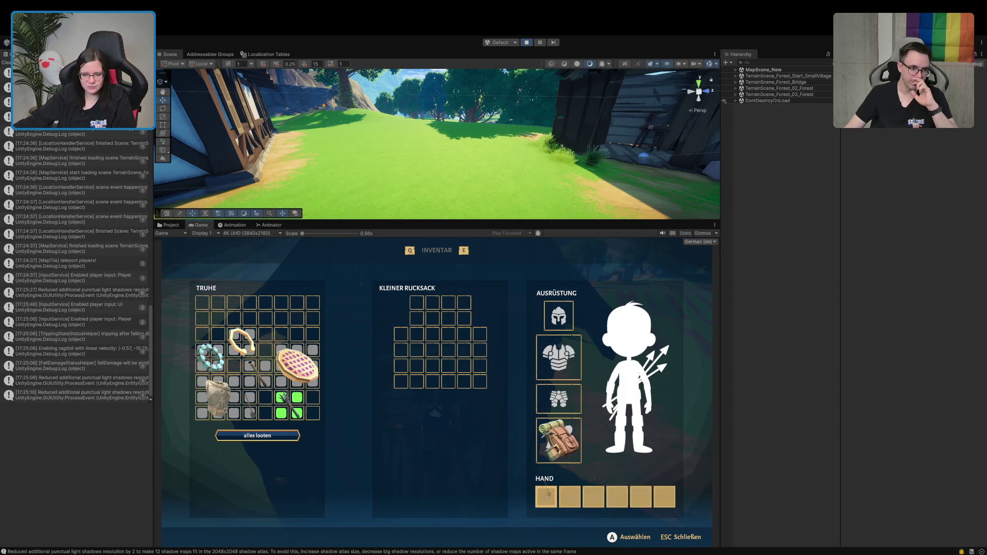
Step: Close the hut chest, step outside and swing the held tool, then stop play mode
key("Escape")
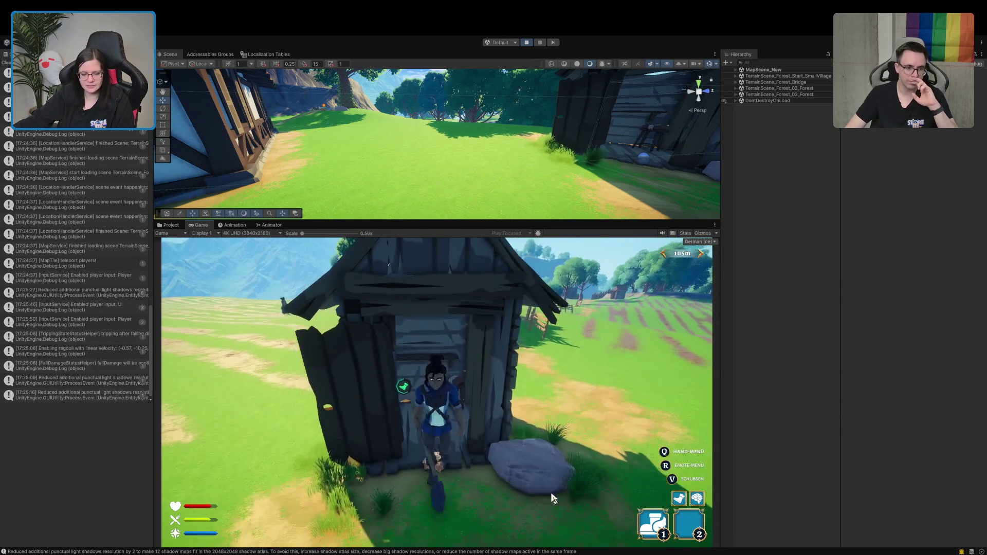
key("s")
key("w")
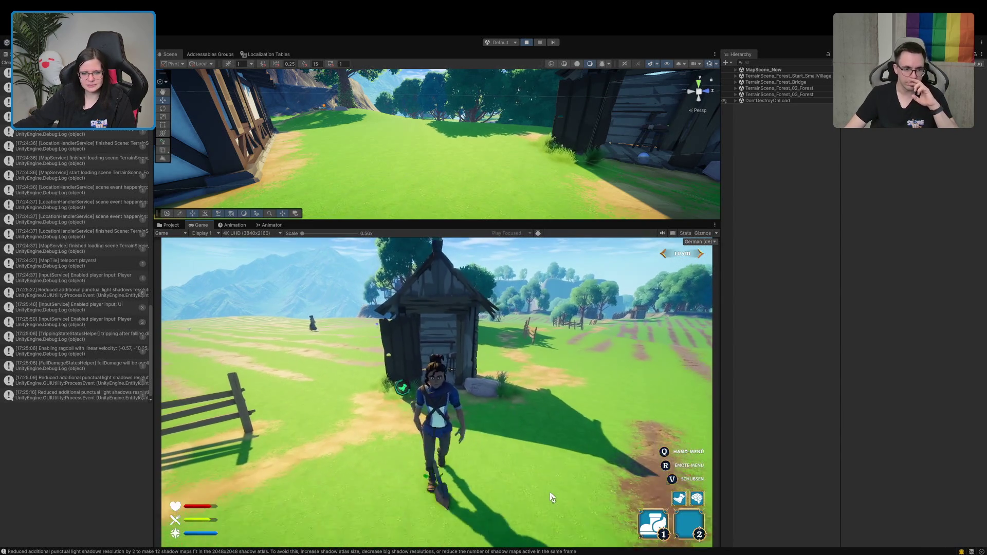
left_click(551, 498)
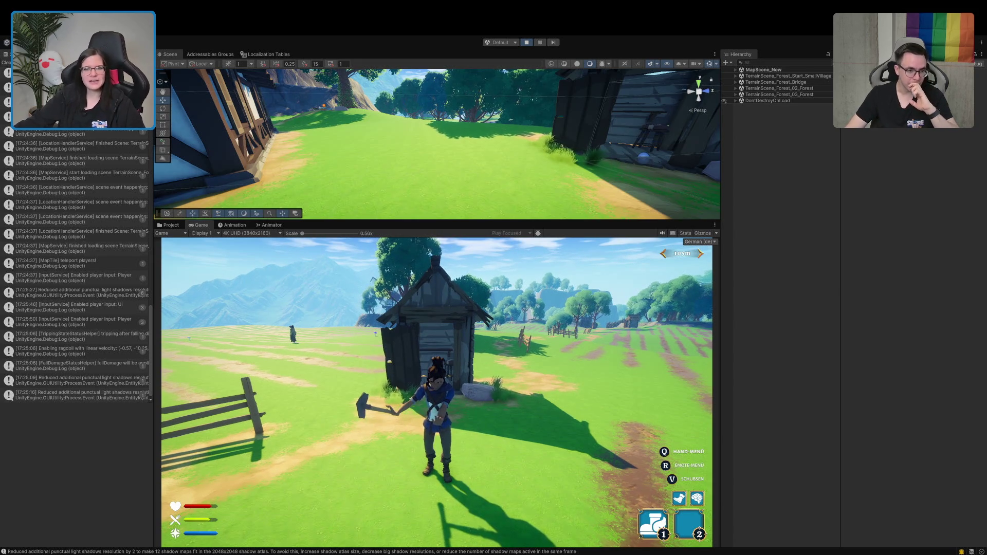
left_click(526, 42)
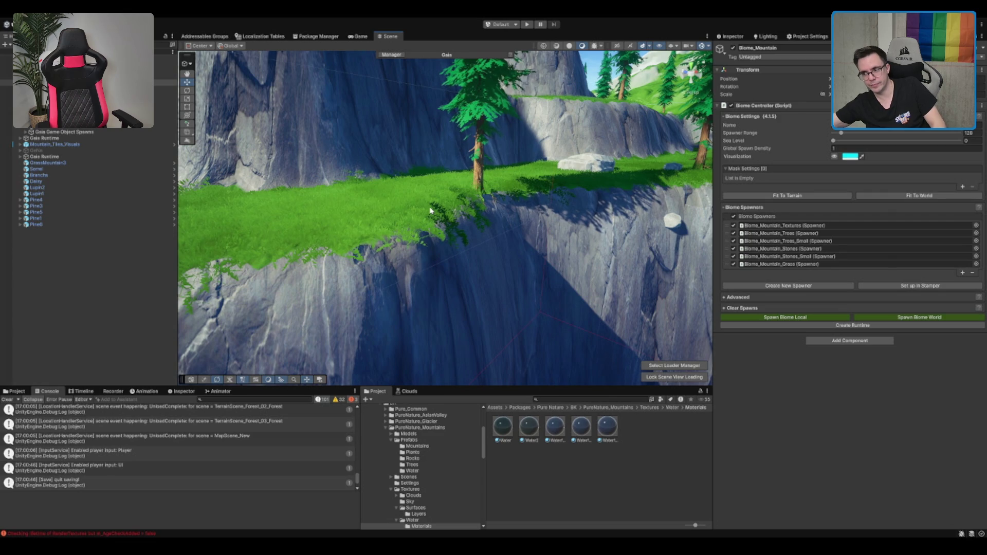
Step: Frame Biome_Mountain, then select Boulder3_01 and its Boulder3_LOD0 meshes to check their Climbable tag
key("f")
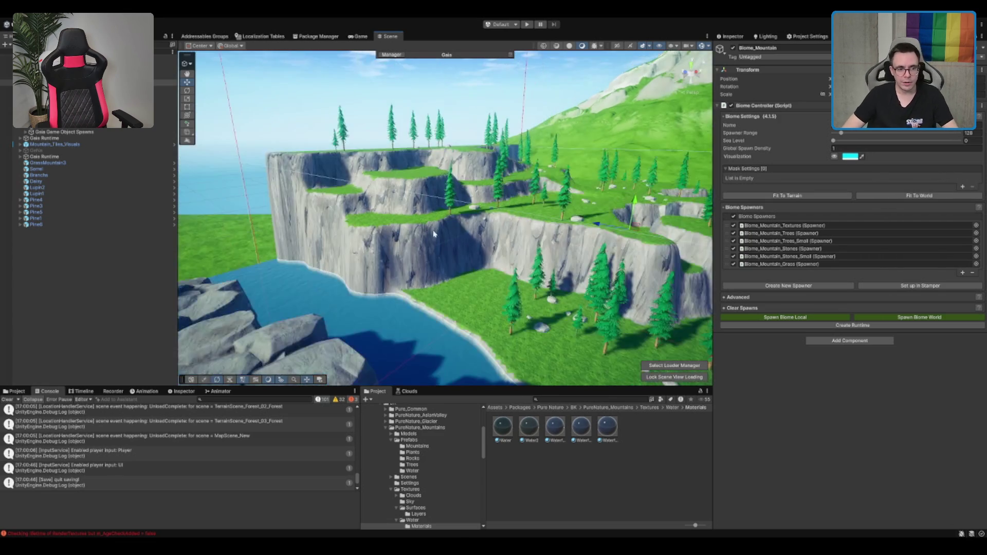
left_click_drag(560, 245, 382, 198)
left_click(423, 170)
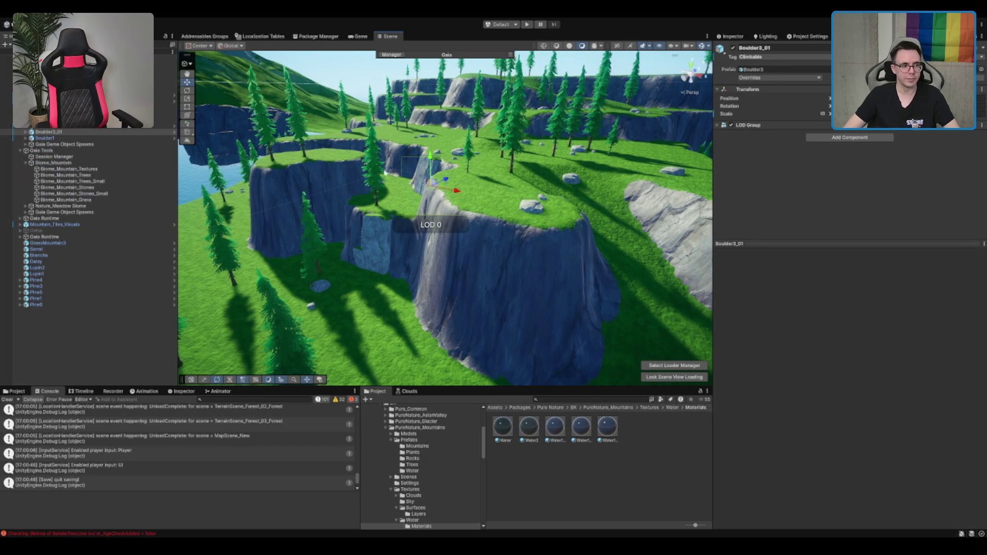
left_click(76, 133)
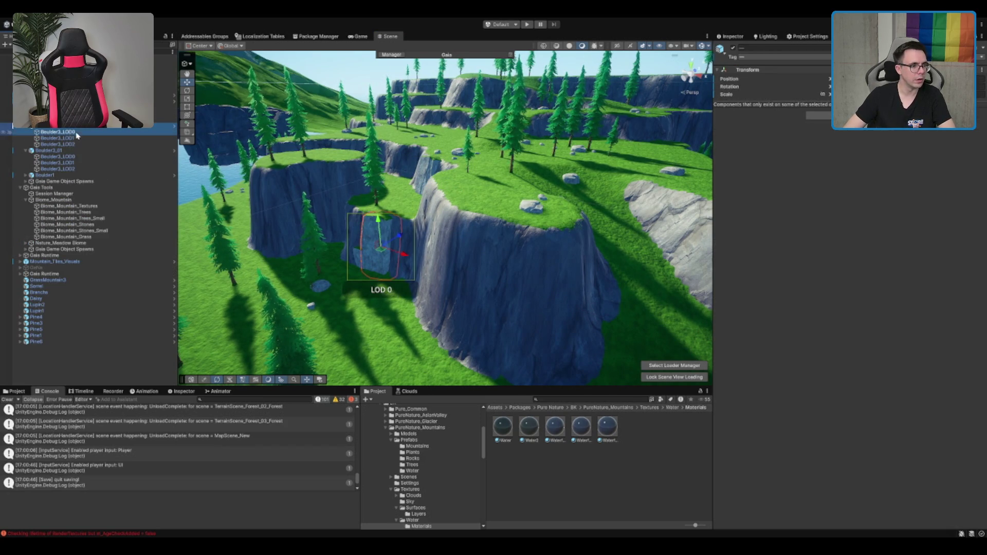
left_click(57, 156, "ctrl")
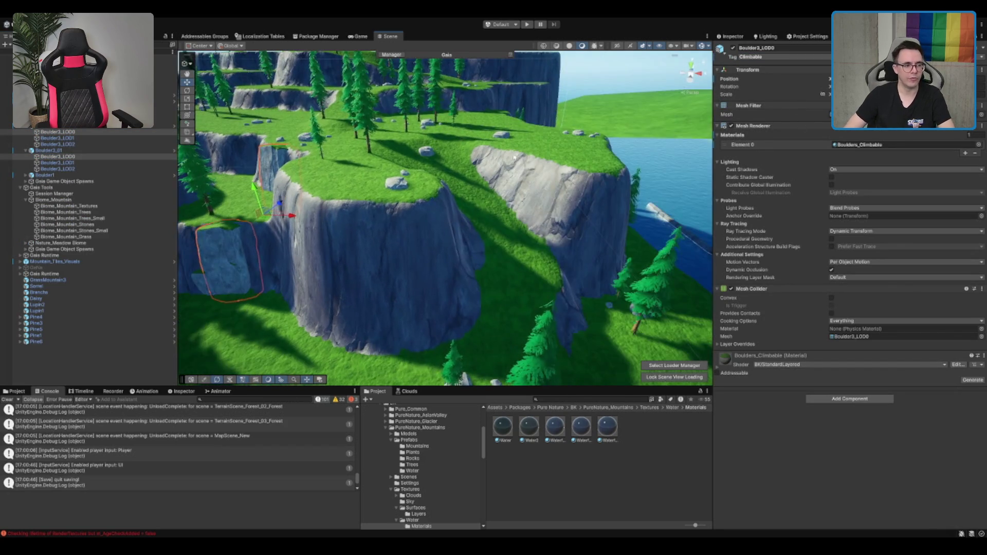
left_click(100, 128)
Step: Duplicate the Boulder3 boulder and move the copy onto the upper-left cliff
key("f")
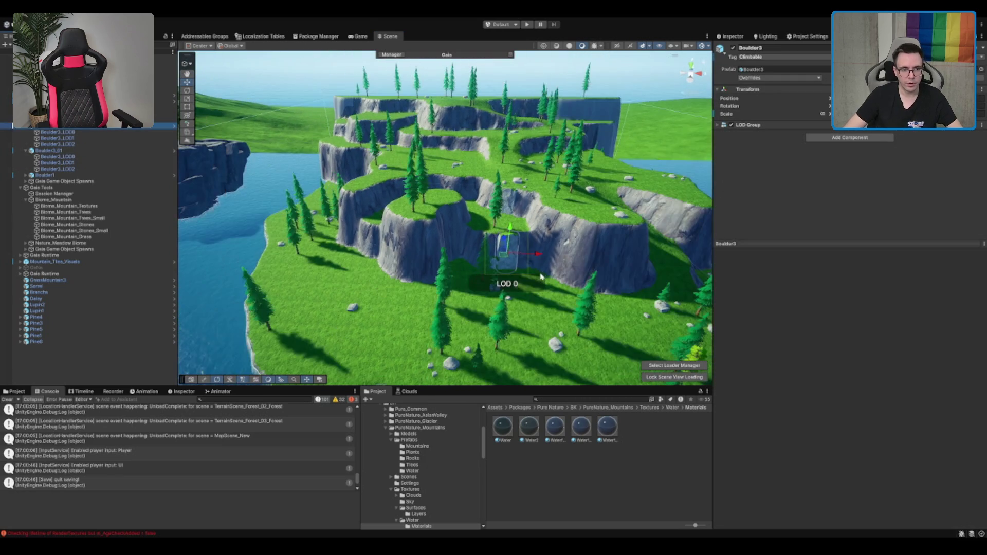
key("ctrl+d")
left_click_drag(506, 252, 340, 181)
Step: Stretch Boulder3_02's height slightly and raise it higher on the cliff
key("f")
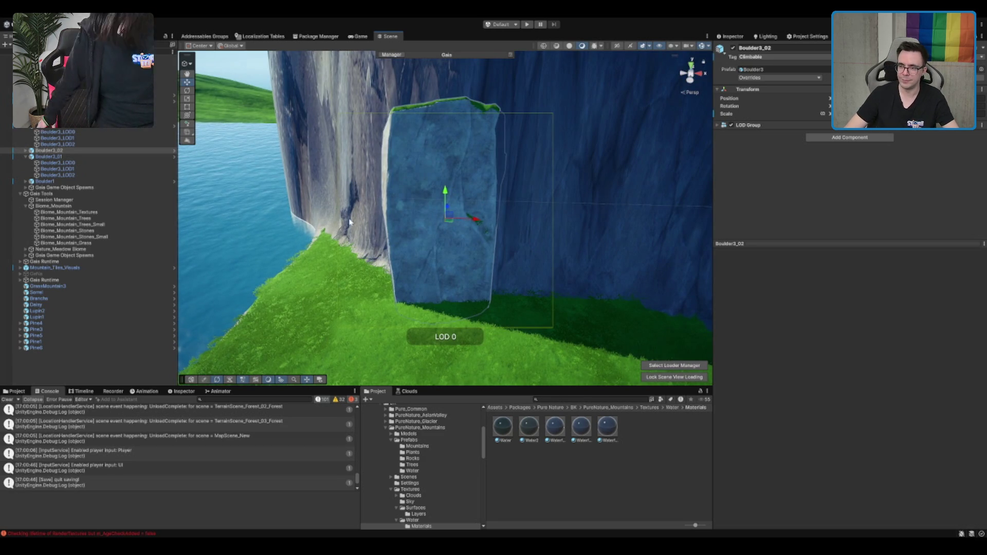
scroll(329, 222, "up", 3)
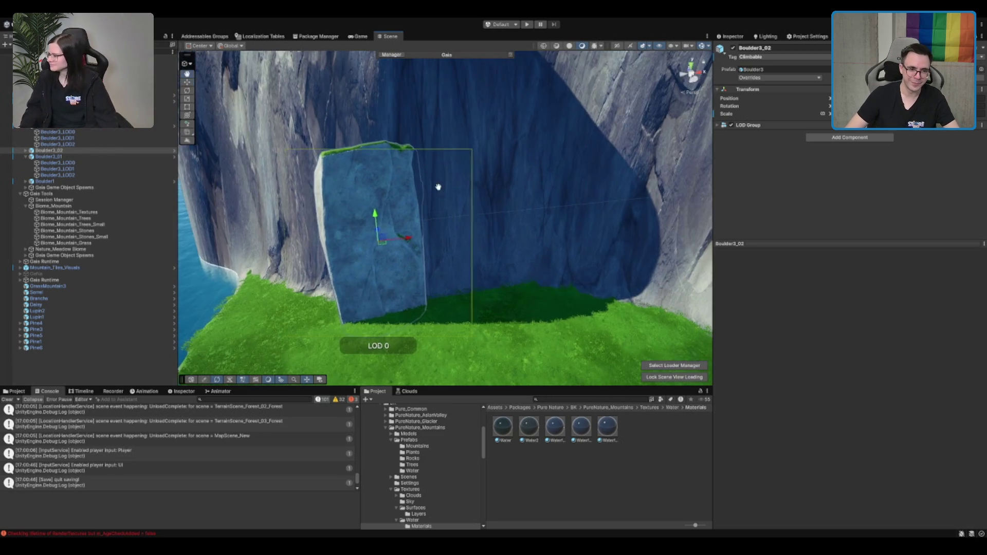
left_click_drag(438, 185, 504, 238)
key("e")
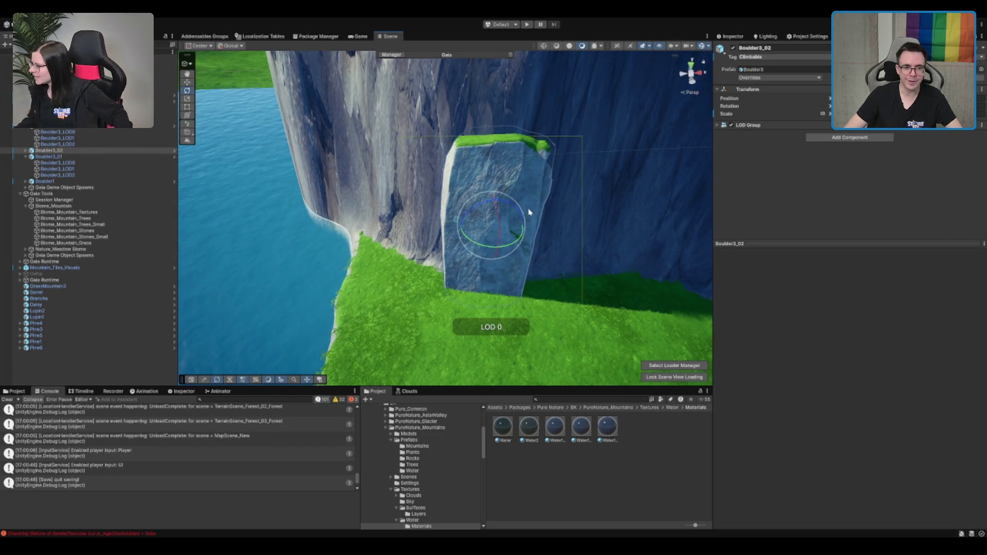
scroll(481, 247, "down", 3)
key("r")
mouse_move(434, 297)
left_mouse_down()
mouse_move(434, 277)
mouse_move(434, 296)
left_mouse_up()
key("w")
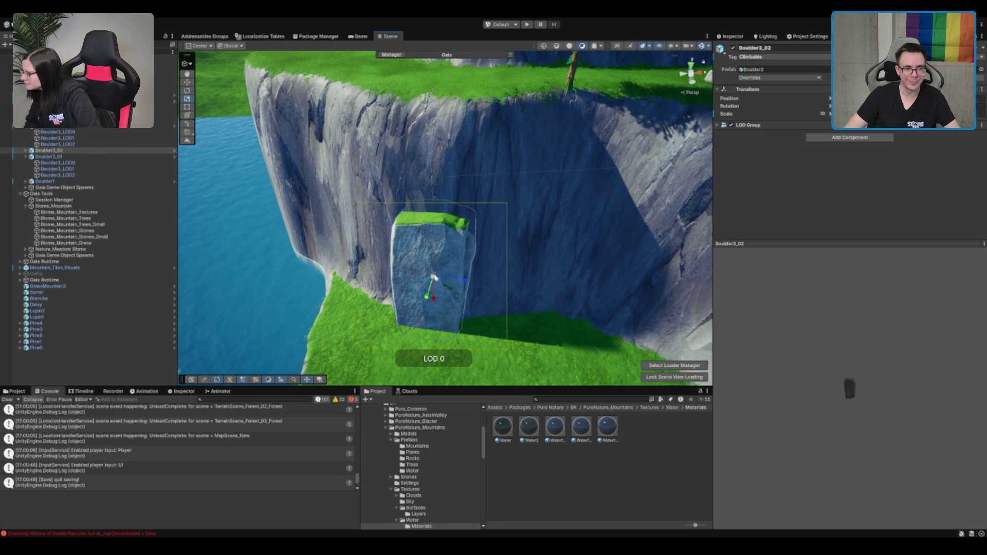
scroll(433, 288, "up", 2)
mouse_move(434, 258)
left_mouse_down()
mouse_move(434, 200)
mouse_move(447, 238)
mouse_move(514, 250)
left_mouse_up()
Step: Duplicate it as Boulder3_03 beside the original and turn the copy slightly
key("ctrl+d")
key("f")
key("e")
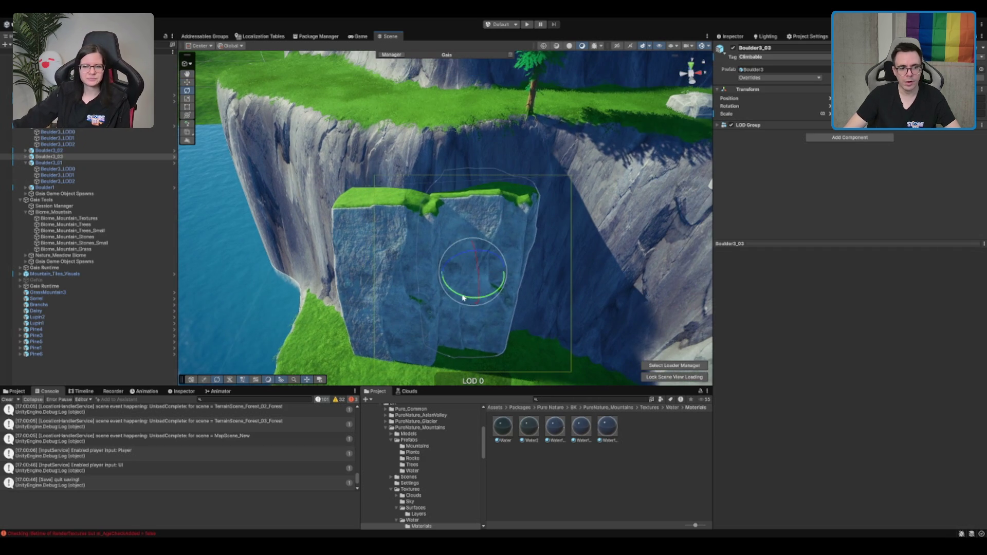
mouse_move(480, 297)
left_mouse_down()
mouse_move(489, 300)
mouse_move(463, 300)
mouse_move(464, 214)
mouse_move(440, 191)
mouse_move(458, 230)
mouse_move(548, 245)
mouse_move(632, 236)
mouse_move(652, 219)
left_mouse_up()
key("w")
Step: Duplicate again as Boulder3_04, tilt its top backward and rotate it to fit the cliff face
key("ctrl+d")
key("e")
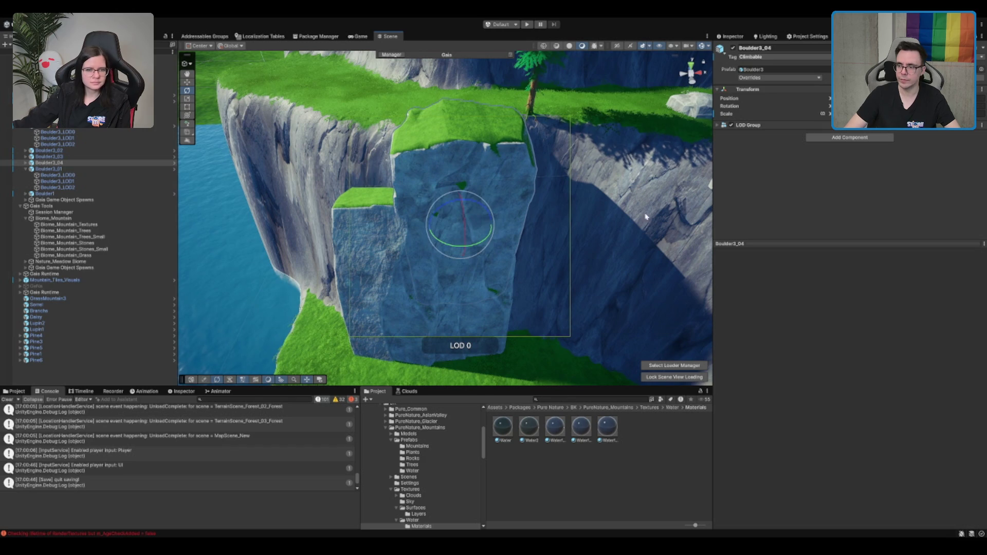
left_click_drag(465, 222, 462, 203)
key("w")
scroll(339, 208, "up", 5)
mouse_move(339, 209)
left_mouse_down()
mouse_move(509, 185)
mouse_move(459, 268)
mouse_move(484, 286)
left_mouse_up()
mouse_move(502, 238)
left_mouse_down()
mouse_move(441, 143)
mouse_move(439, 194)
mouse_move(462, 182)
left_mouse_up()
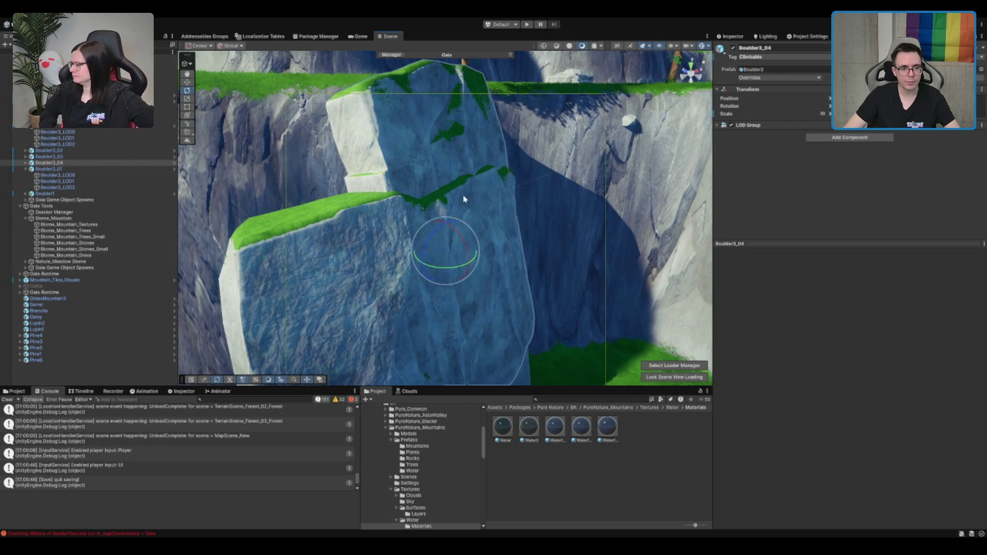
mouse_move(455, 239)
left_mouse_down()
mouse_move(503, 251)
mouse_move(429, 260)
mouse_move(487, 334)
left_mouse_up()
key("Delete")
Step: Frame Boulder3_04, then rotate Boulder3_03 to a new angle
left_click(487, 333)
key("f")
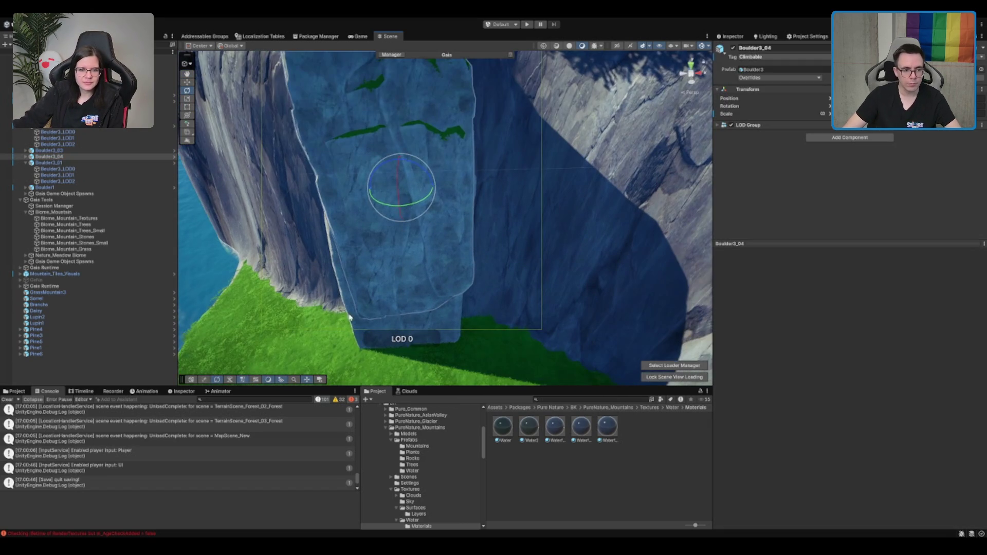
left_click(364, 328)
mouse_move(408, 270)
left_mouse_down()
mouse_move(423, 253)
mouse_move(404, 254)
left_mouse_up()
key("w")
Step: Shrink Boulder3_04 slightly, then view the whole island from above and deselect
scroll(462, 191, "down", 5)
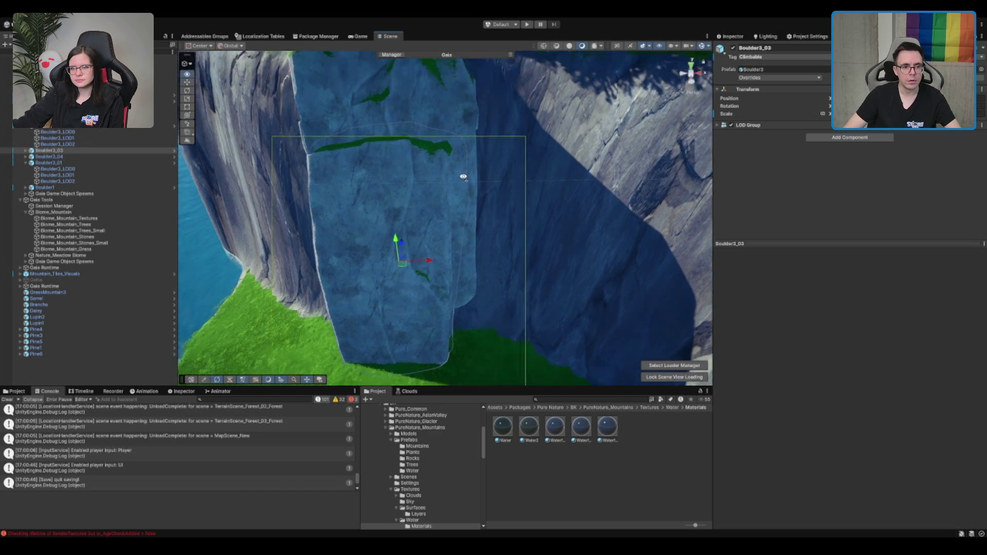
left_click(412, 265)
key("r")
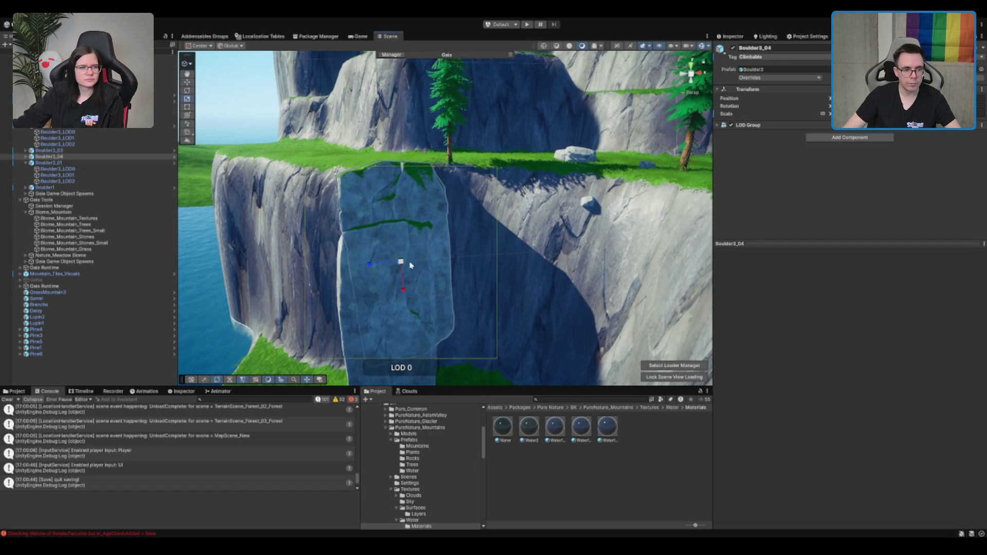
mouse_move(402, 263)
left_mouse_down()
mouse_move(417, 250)
mouse_move(416, 265)
left_mouse_up()
key("w")
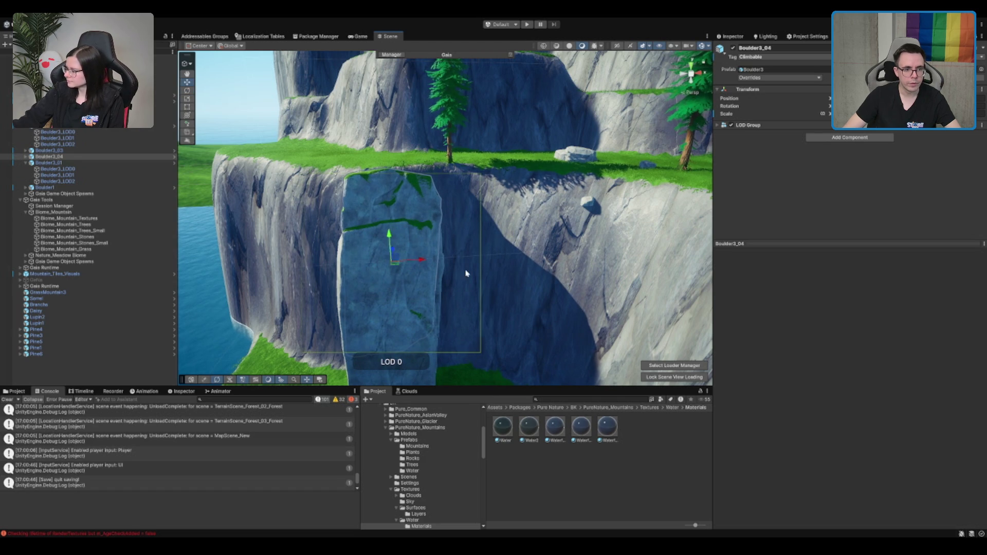
scroll(462, 257, "down", 5)
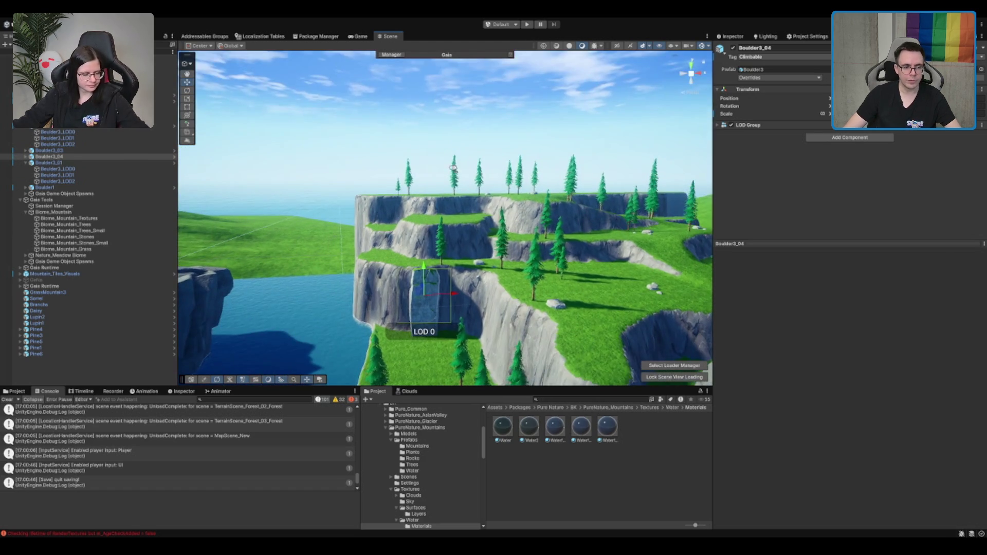
scroll(358, 305, "up", 10)
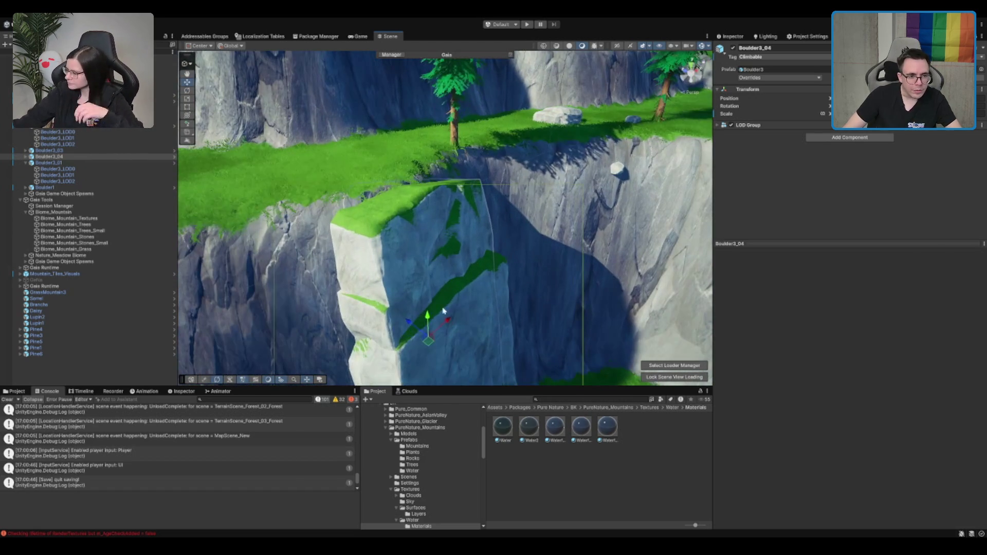
scroll(398, 303, "up", 5)
left_click_drag(399, 304, 482, 261)
scroll(467, 268, "down", 10)
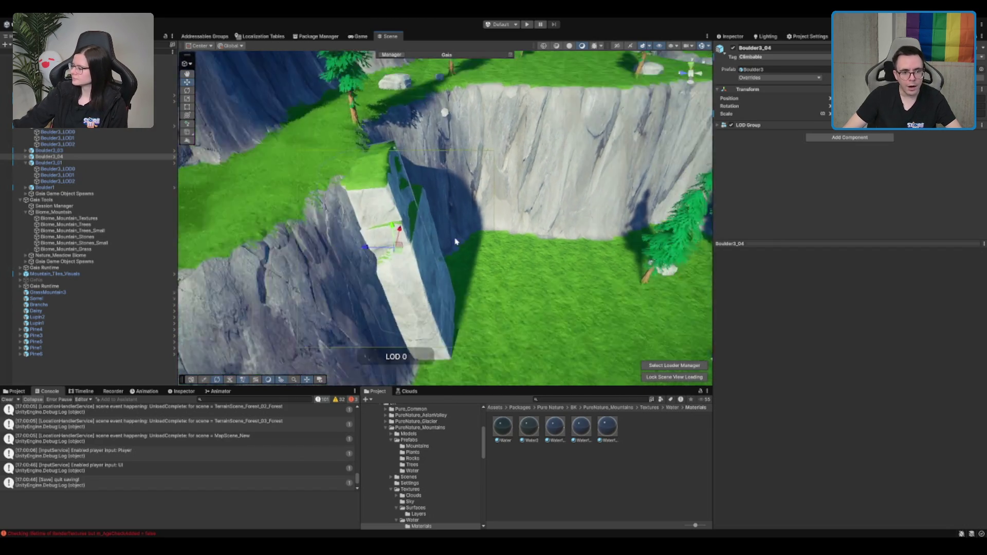
left_click_drag(467, 269, 418, 139)
left_click(418, 139)
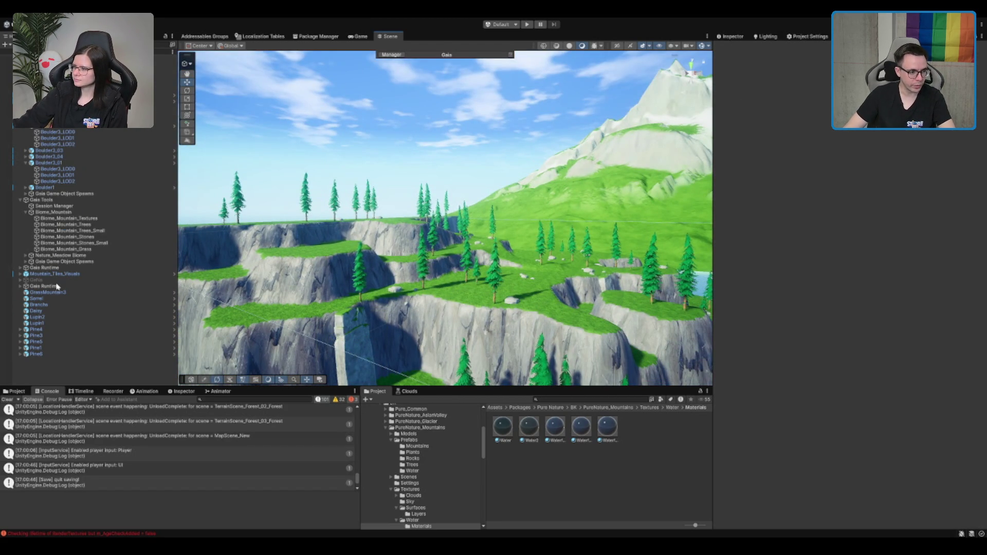
Step: Delete the objects from GrassMountain3 through Pine6
left_click(44, 355)
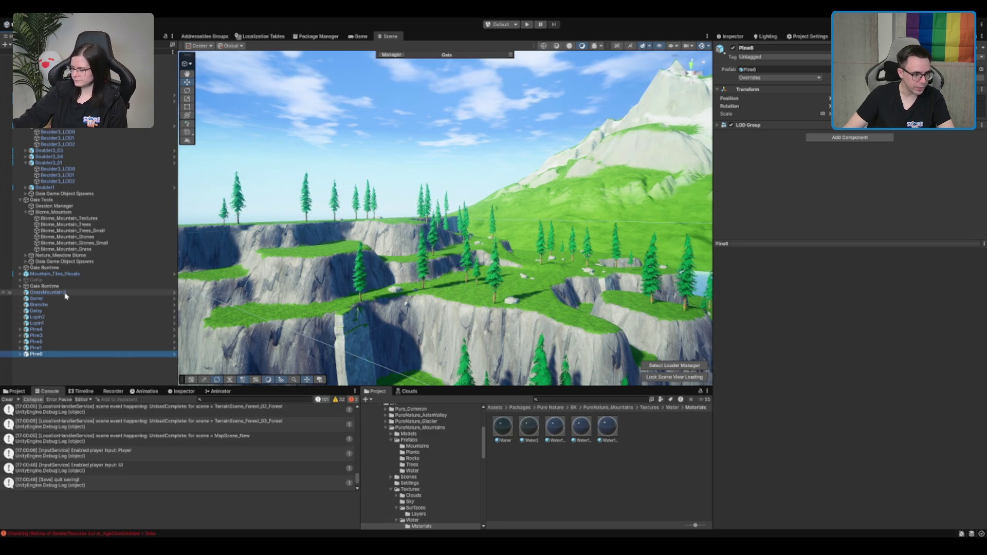
left_click(47, 292, "shift")
key("Delete")
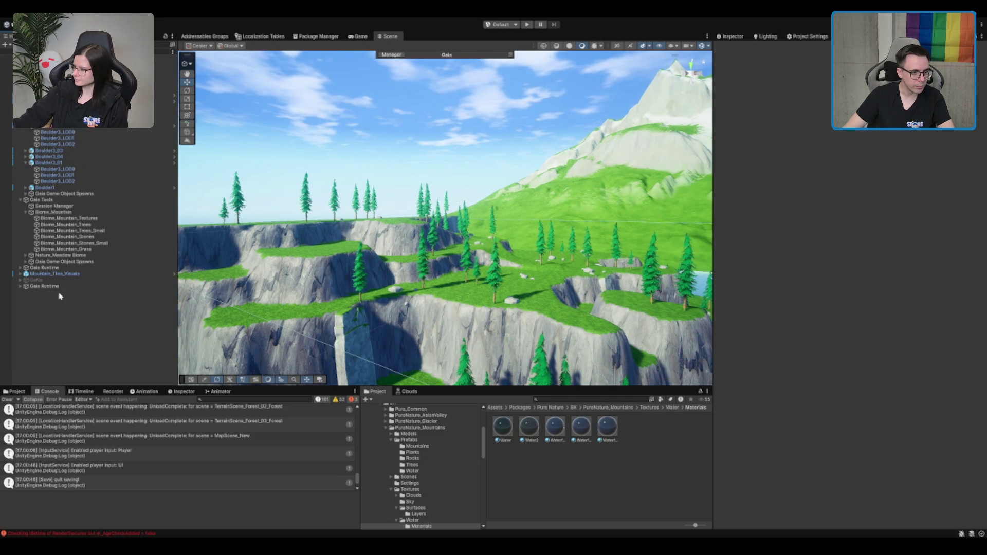
Step: Deactivate both Gaia Runtime objects, Mountain_Tiles_Visuals and Gaia Tools
left_click(60, 286)
left_click(77, 274, "ctrl")
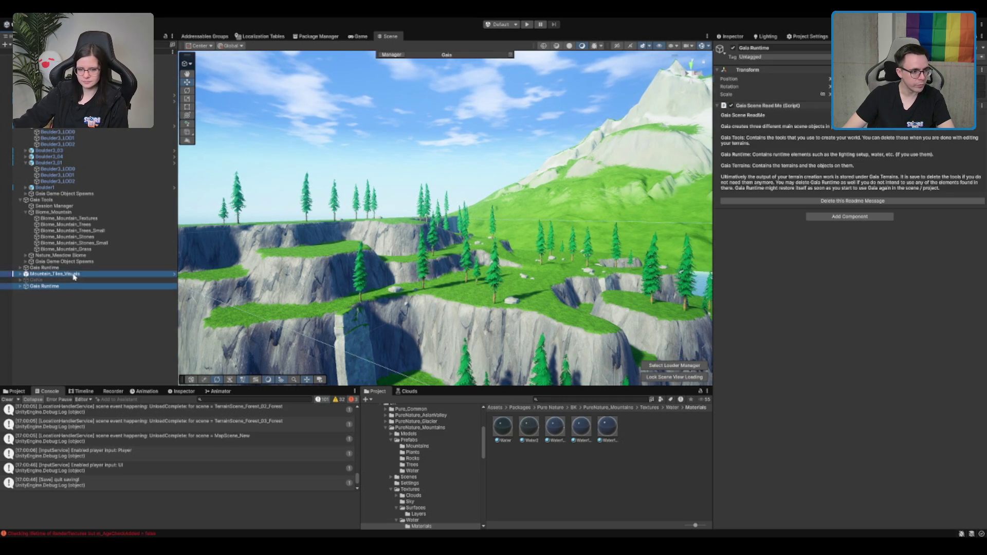
left_click(80, 267, "ctrl")
left_click(46, 200, "ctrl")
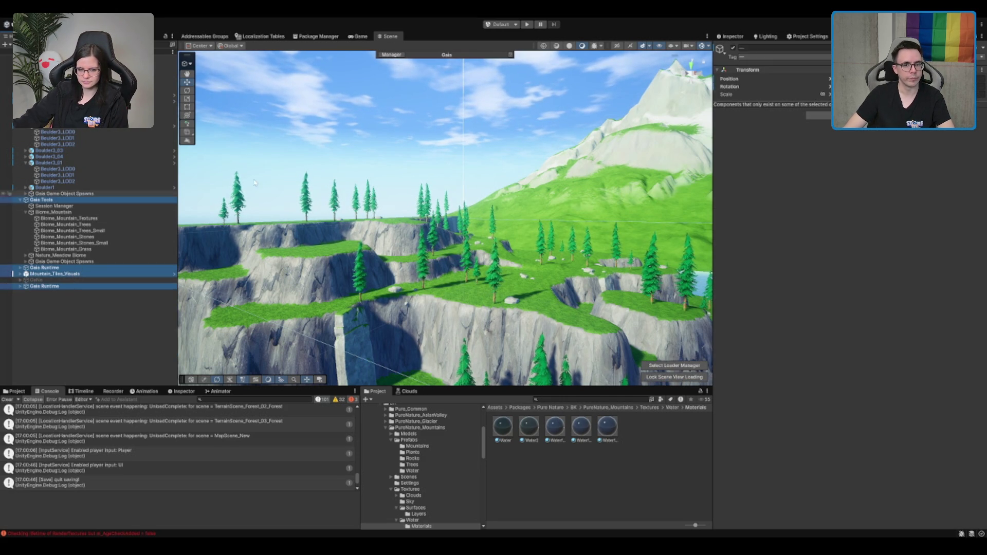
left_click(733, 48)
left_click(475, 135)
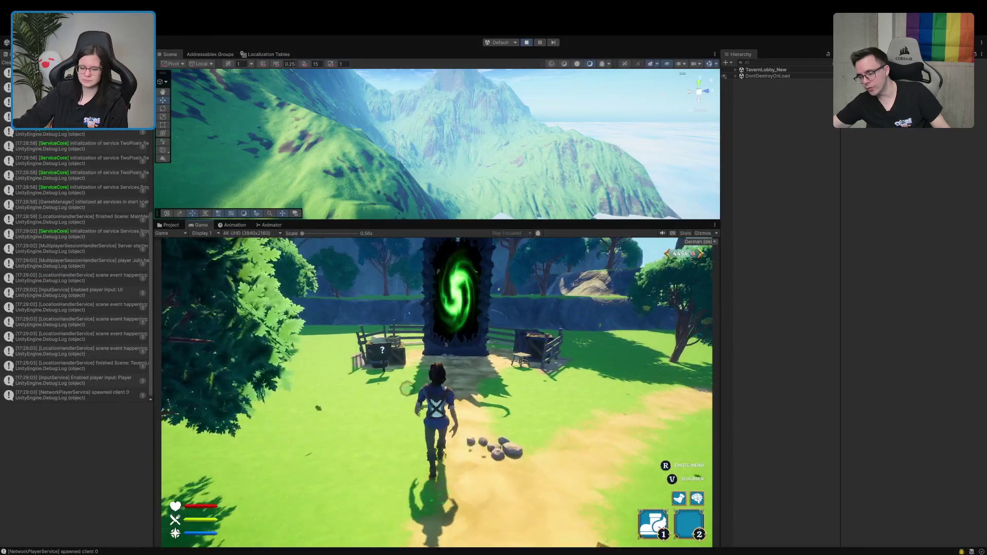
Step: Run through the portal and along the village path to the chest by the cart
key("w")
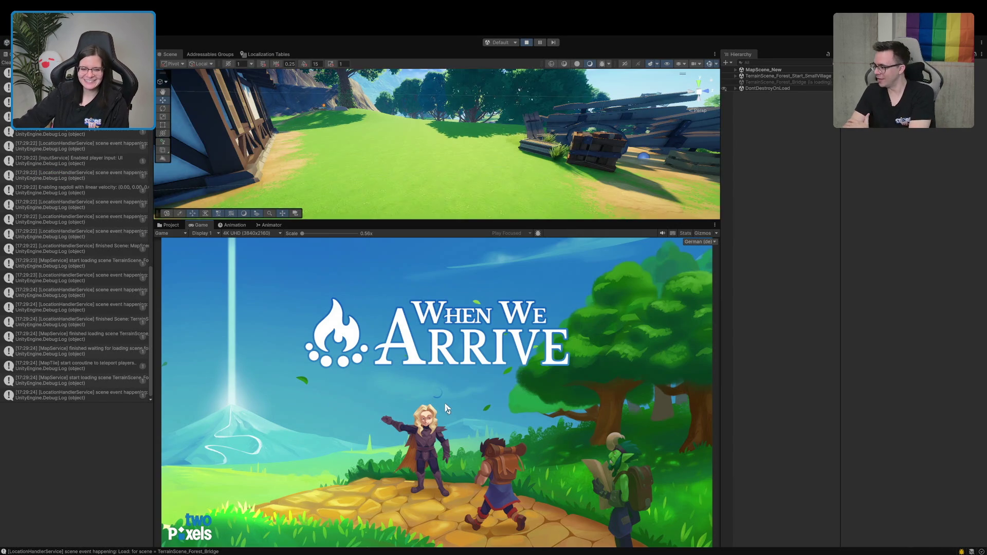
key("w")
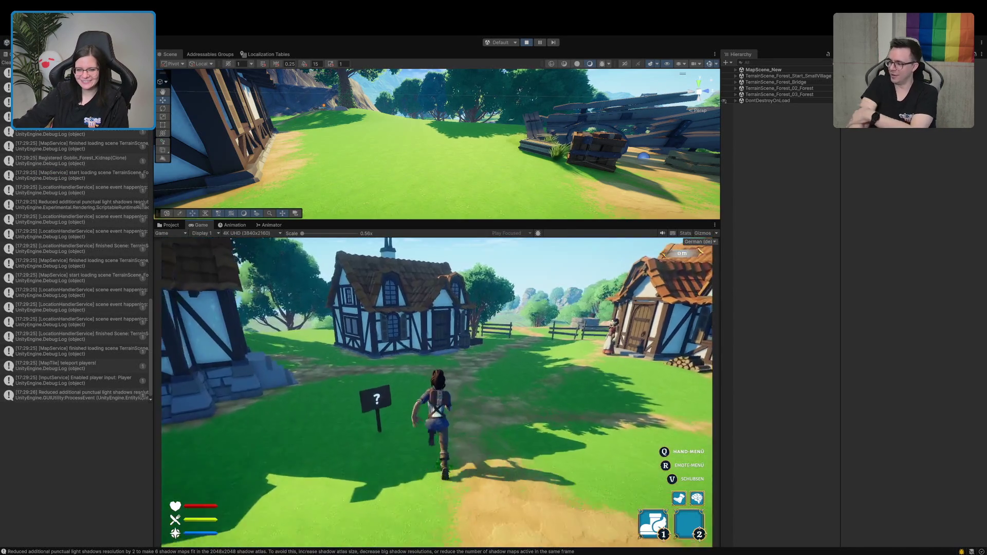
key("w")
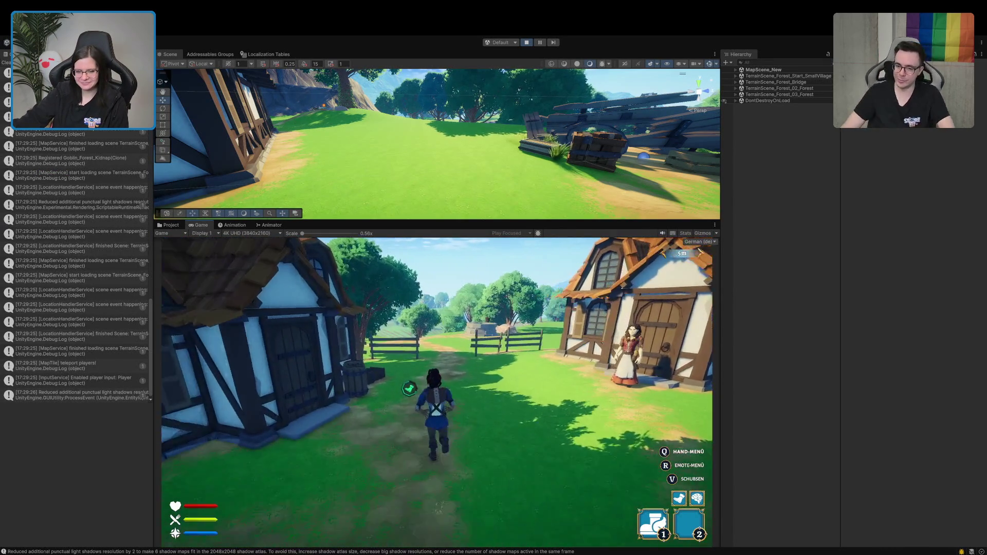
key("w")
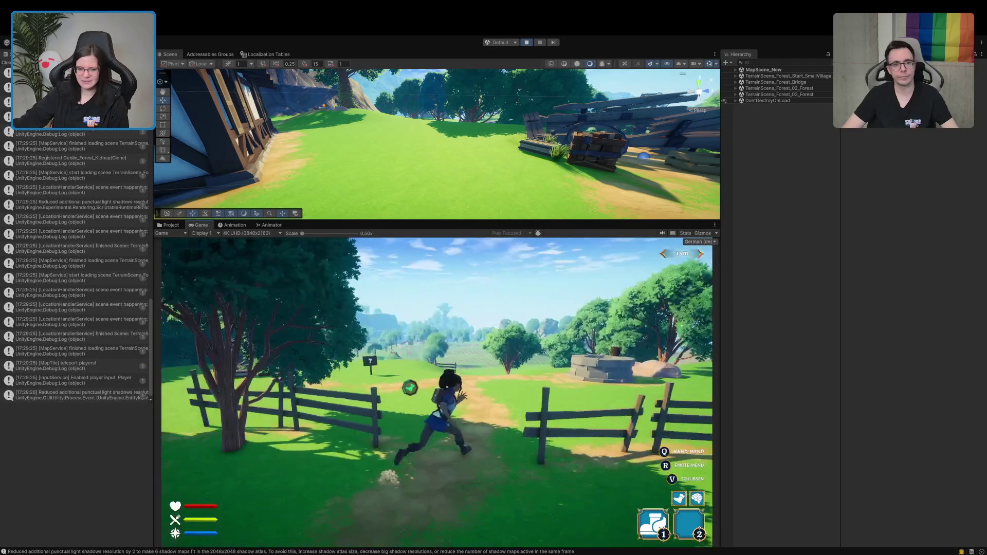
key("w")
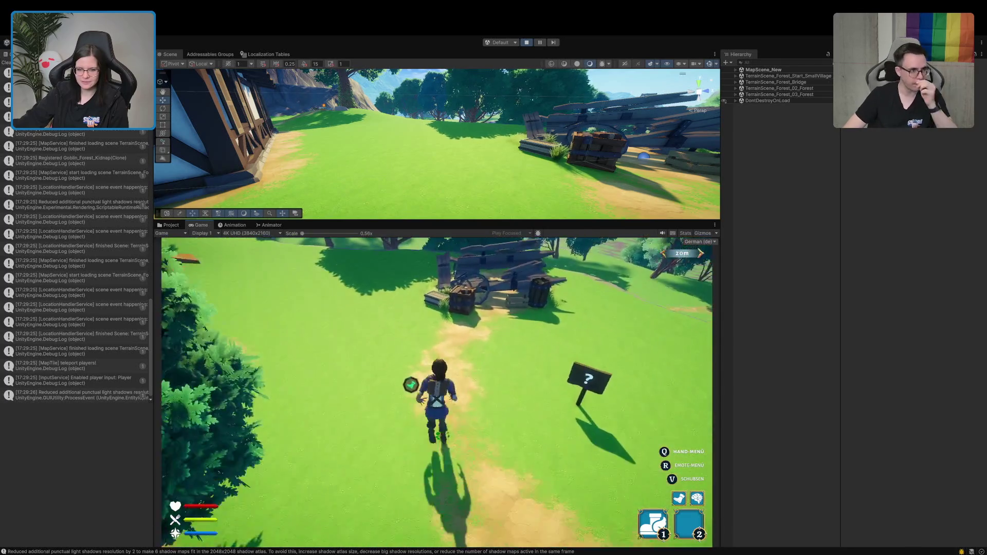
key("w")
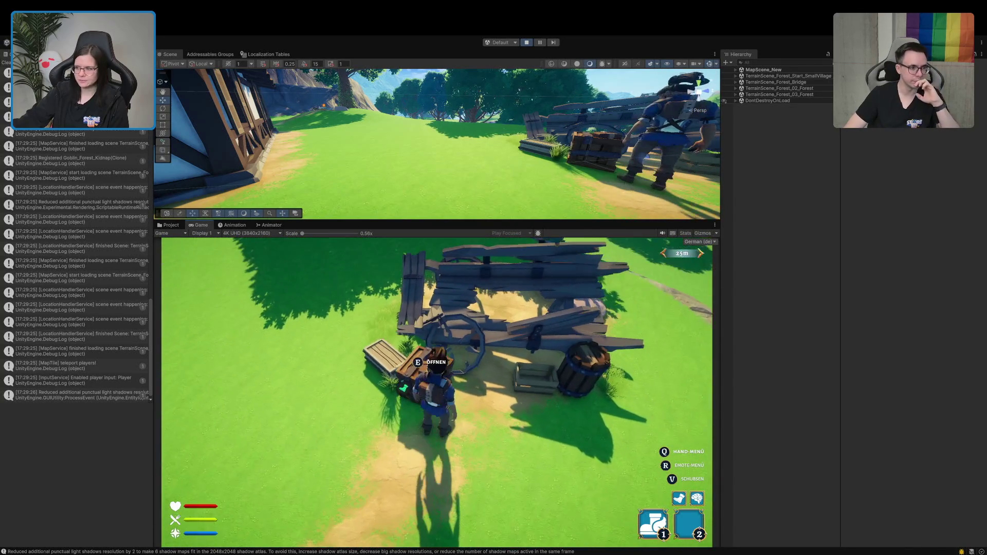
key("w")
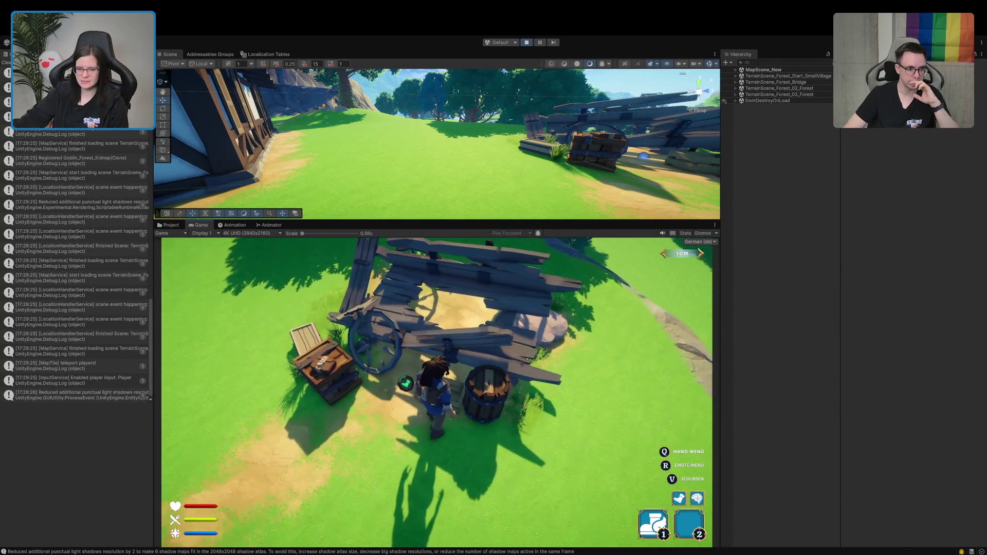
key("w")
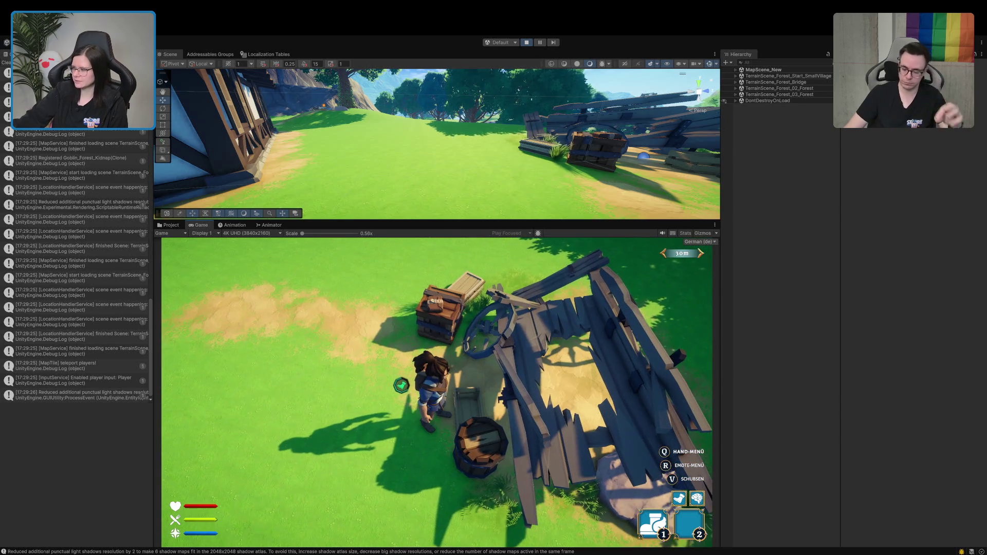
key("s")
key("w")
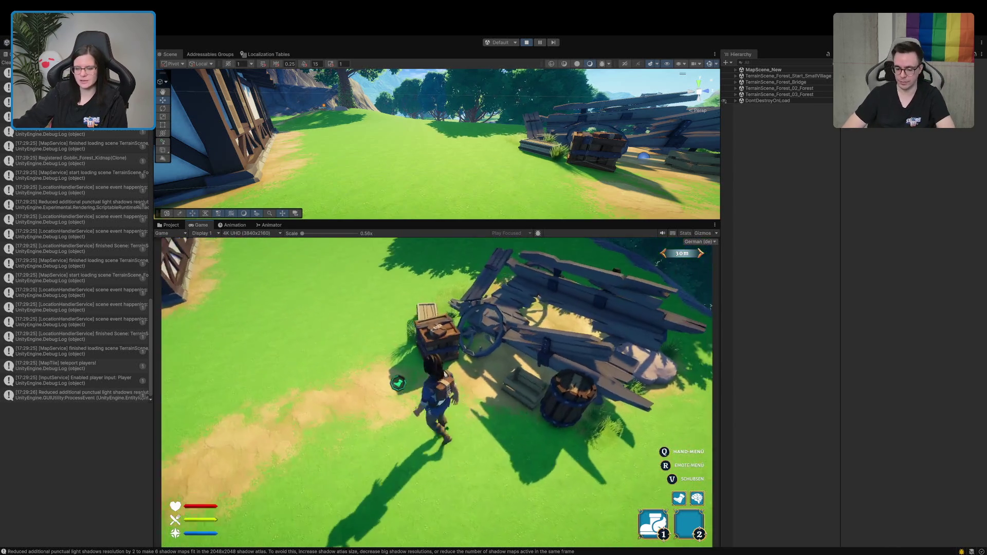
key("w")
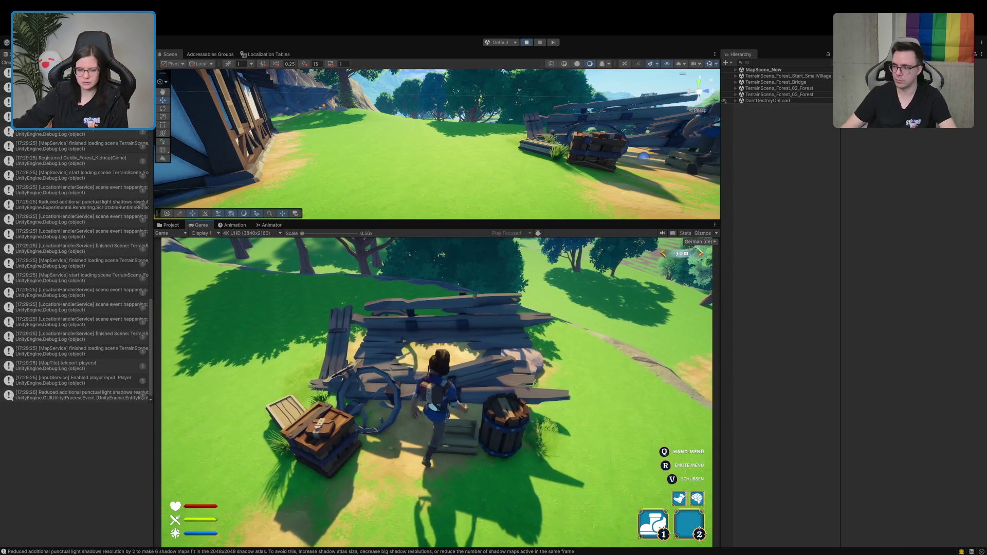
key("s")
key("w")
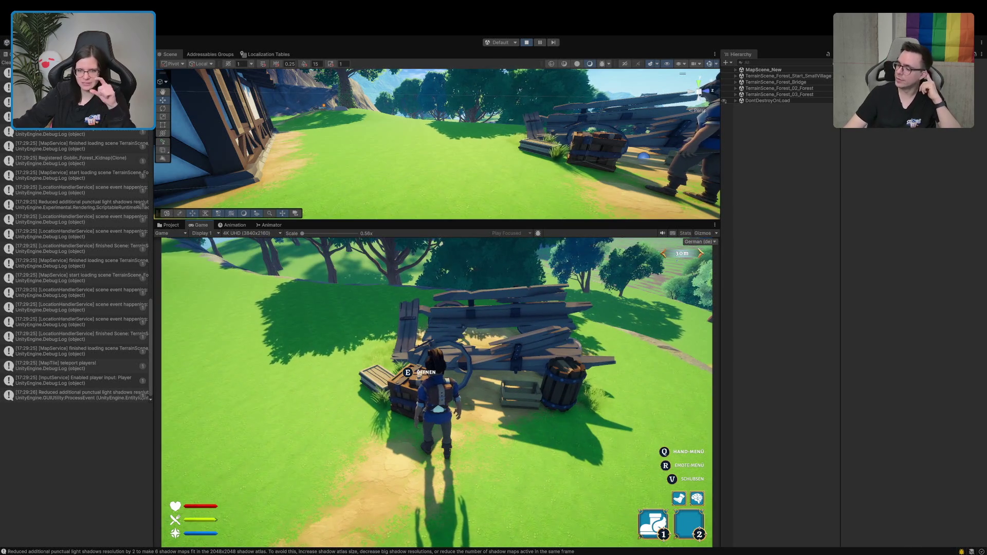
Step: Open the chest, move the shovel into the first hand slot, close the inventory and maximize the Game view
key("e")
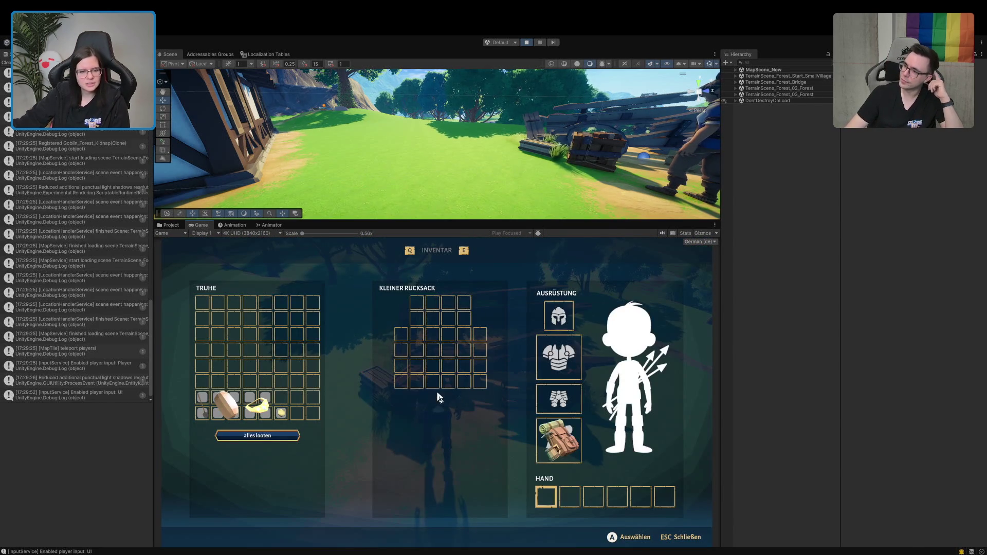
left_click(203, 405)
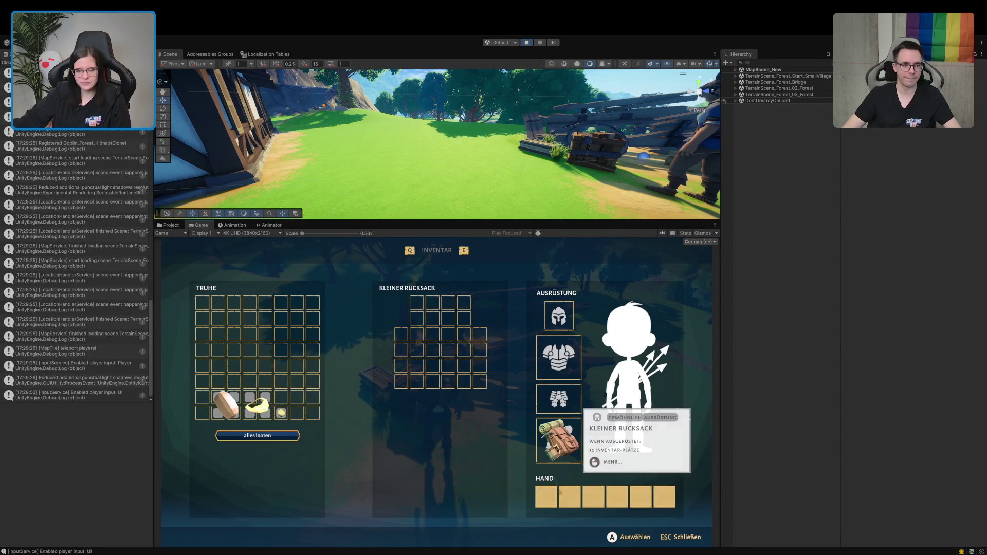
left_click(545, 496)
key("Escape")
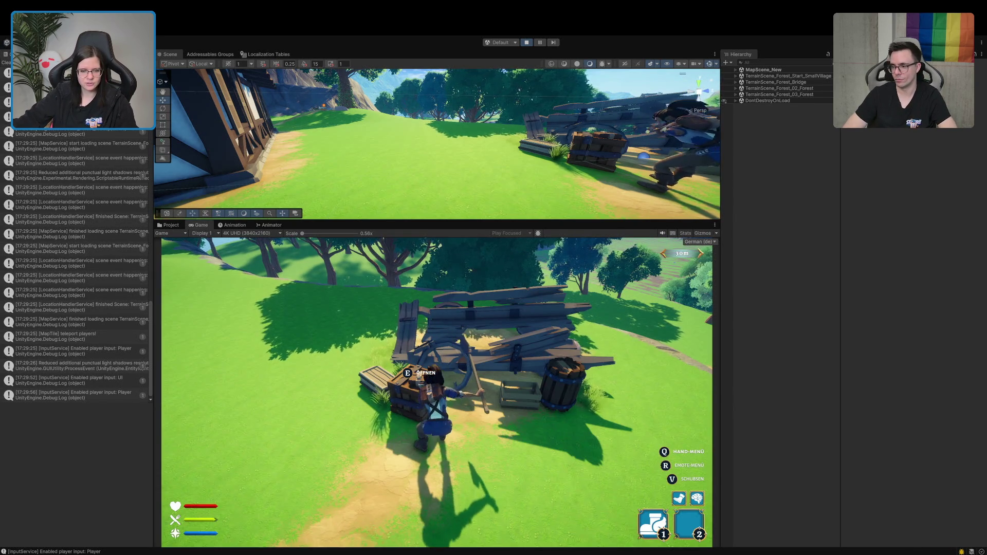
key("shift+space")
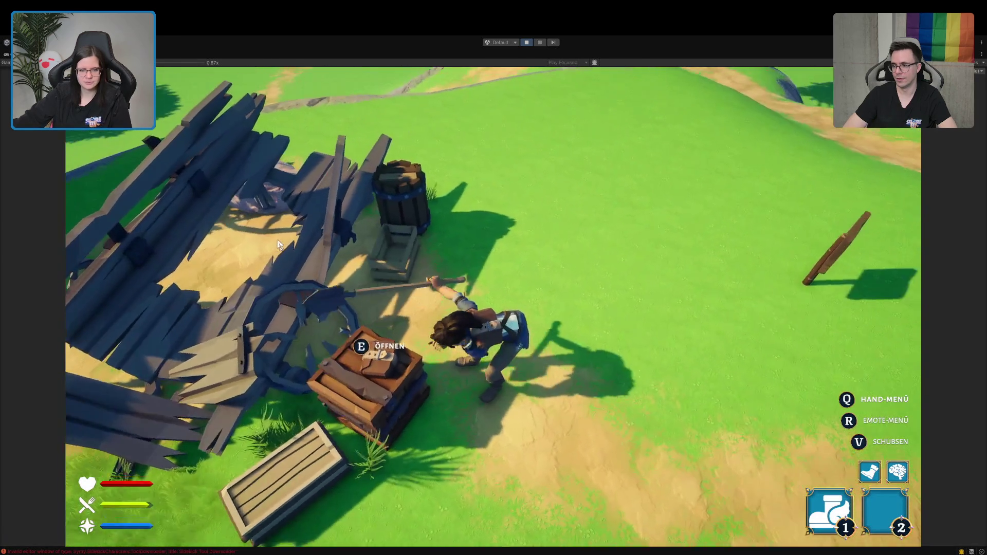
Step: Test the shovel swing in the maximized Game view, then stop play mode with Ctrl+P
left_click(278, 244)
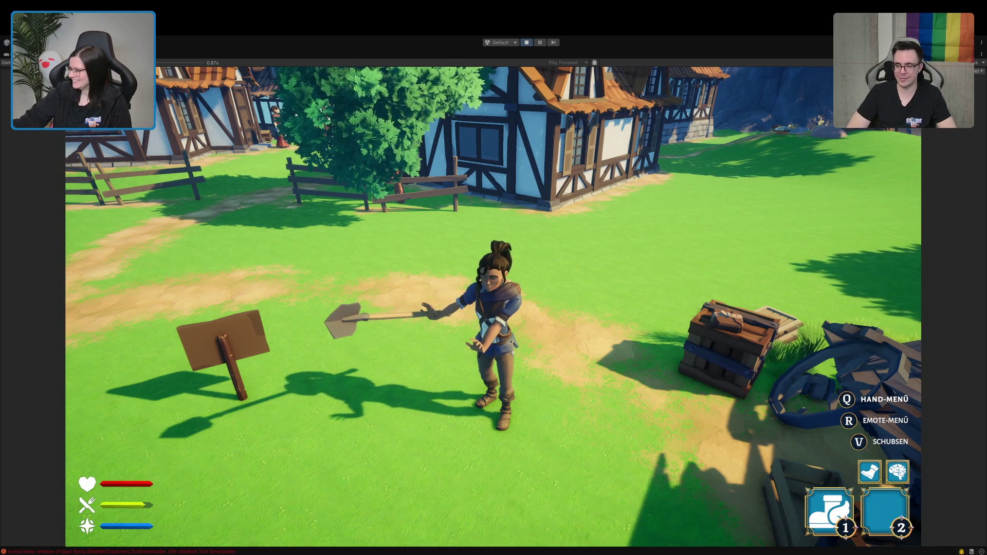
key("ctrl+p")
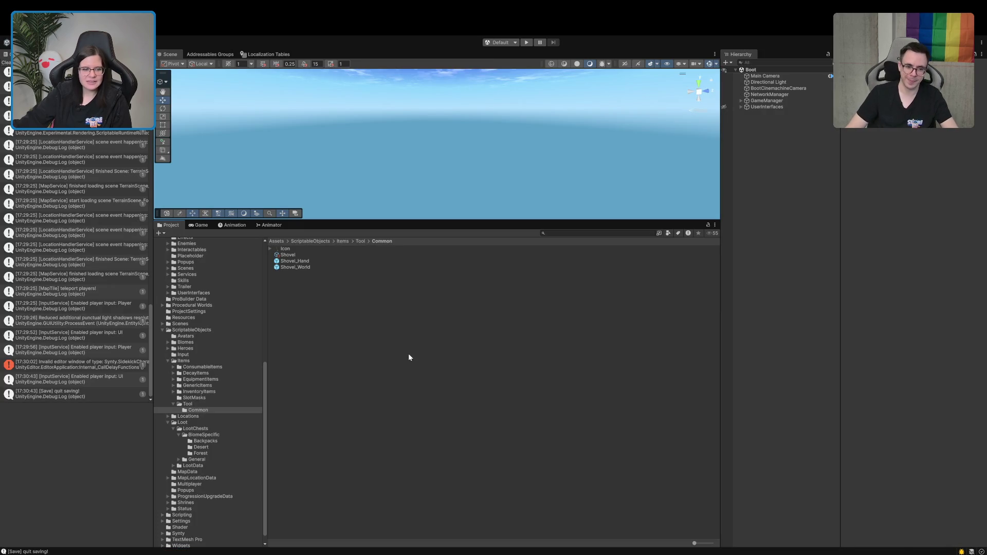
Step: In ToolHandItem.cs, restore the _targetObstacle = target assignment in FindTargetObstacle
key("alt+Tab")
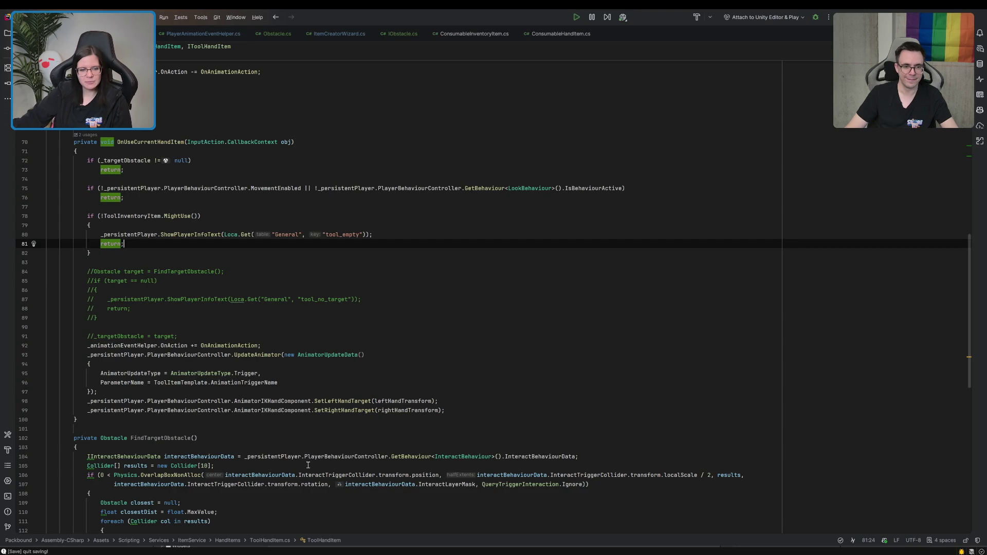
left_click(308, 465)
scroll(313, 451, "down", 3)
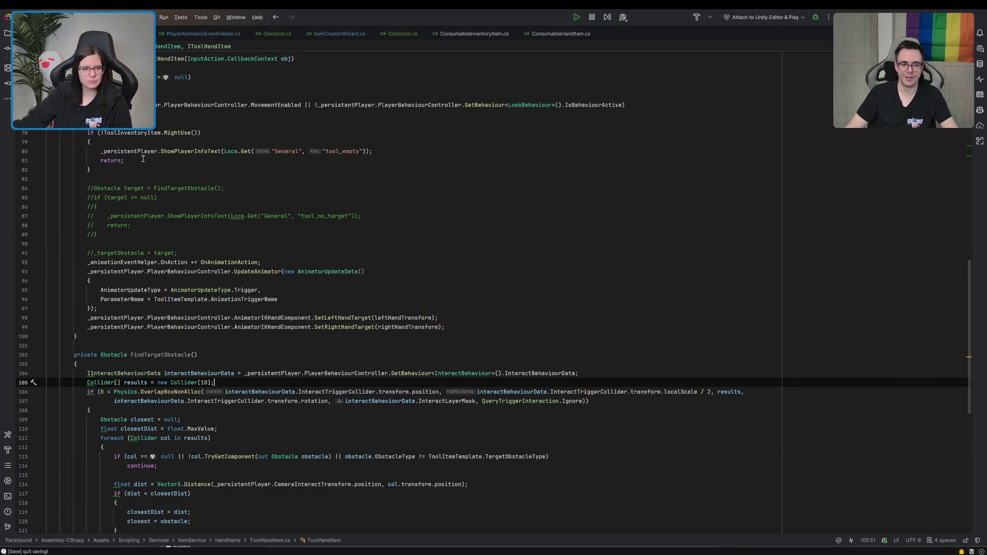
left_click(88, 189)
mouse_move(88, 188)
left_mouse_down()
mouse_move(91, 234)
mouse_move(102, 234)
left_mouse_up()
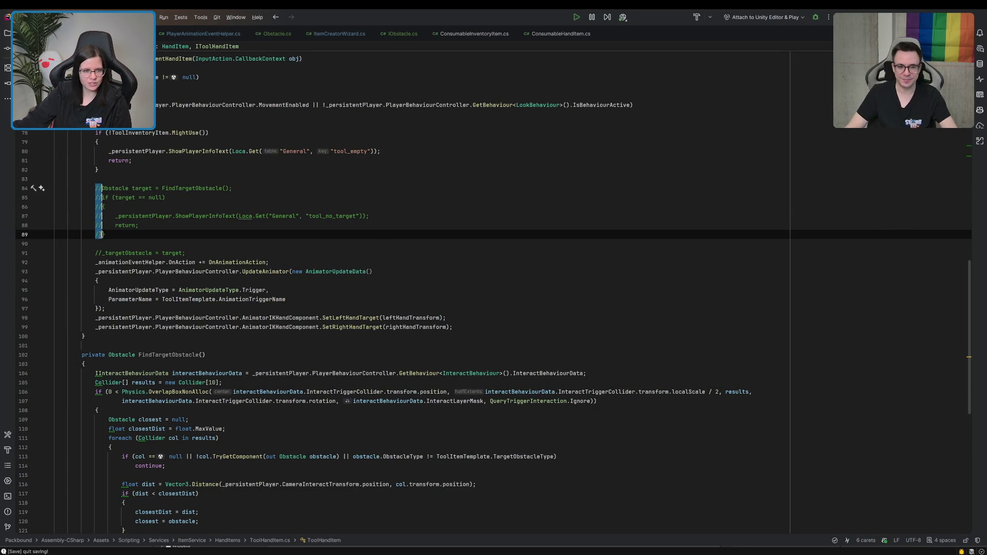
key("BackSpace")
key("BackSpace")
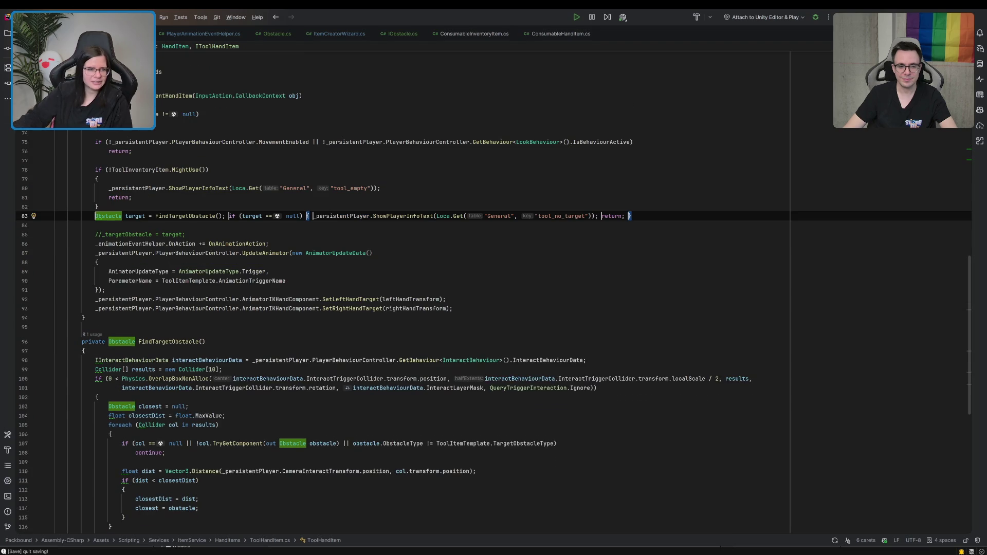
key("ctrl+z")
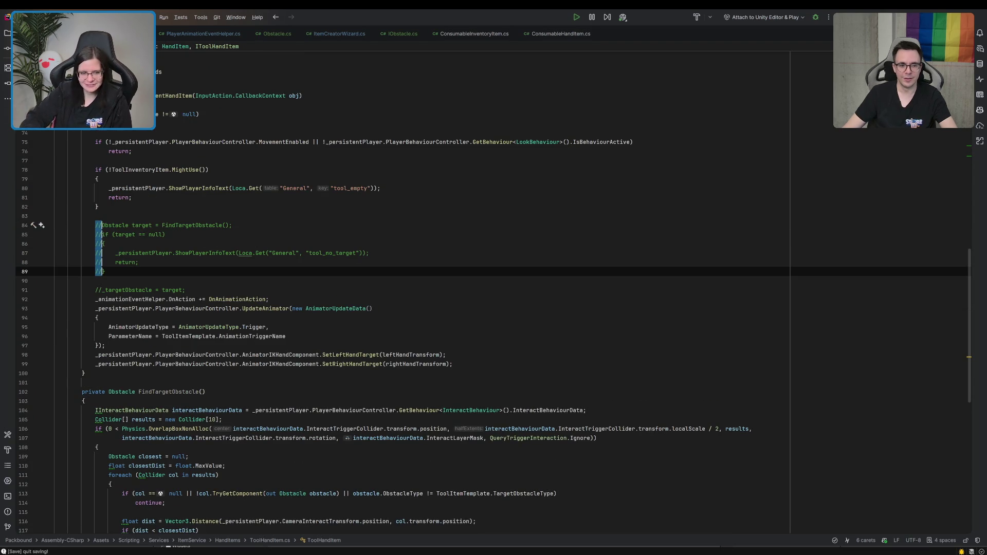
left_click(115, 290)
key("ctrl+slash")
Step: Remove the SetLeftHandTarget/SetRightHandTarget calls and the Inspector region with the hand transforms
left_click_drag(105, 345, 468, 364)
key("ctrl+x")
scroll(473, 366, "up", 15)
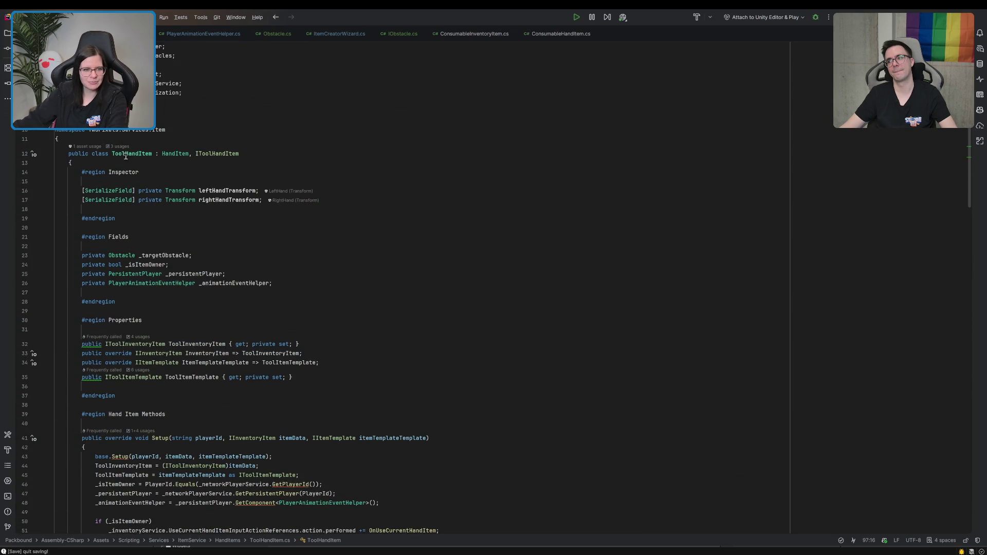
left_click(137, 166)
left_click_drag(138, 166, 170, 216)
key("BackSpace")
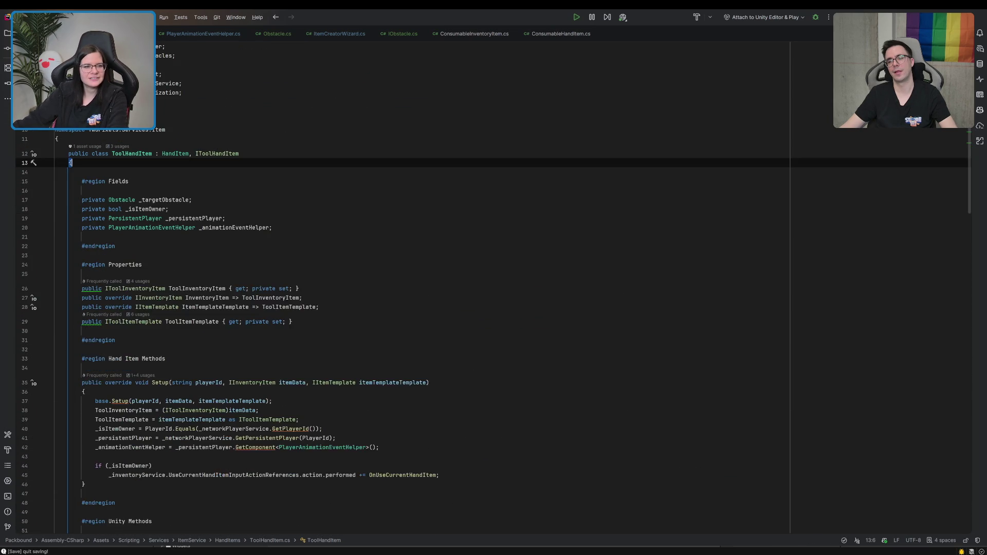
Step: Delete the lines resetting the hand targets, then return to Unity
scroll(171, 216, "down", 20)
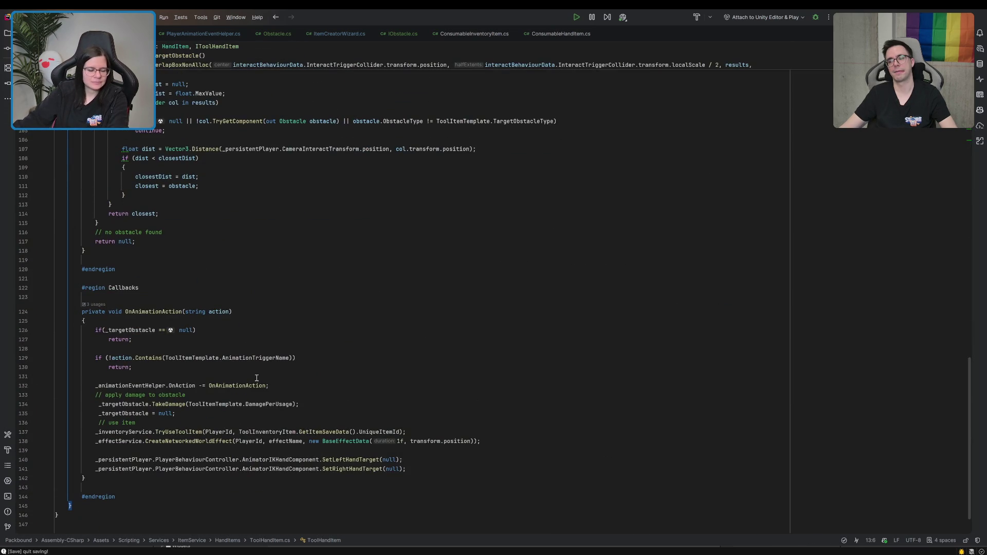
left_click_drag(505, 438, 411, 470)
key("BackSpace")
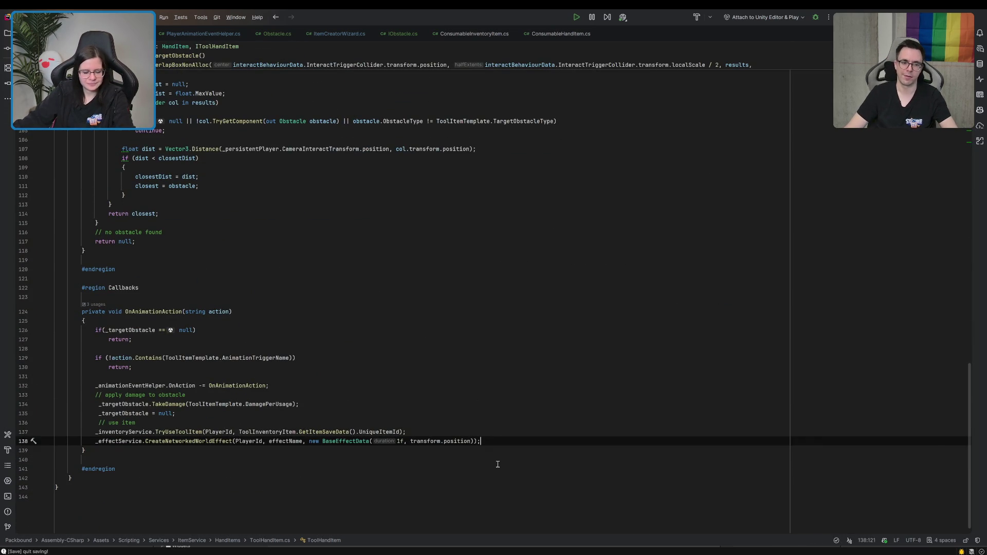
left_click(580, 258)
key("alt+Tab")
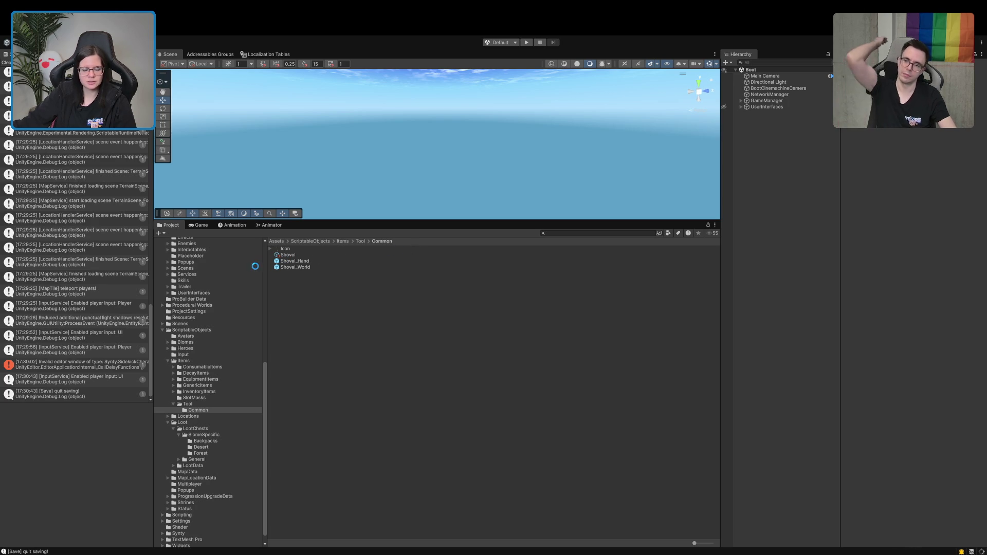
Step: Enter play mode to test the reworked tool code
left_click(526, 43)
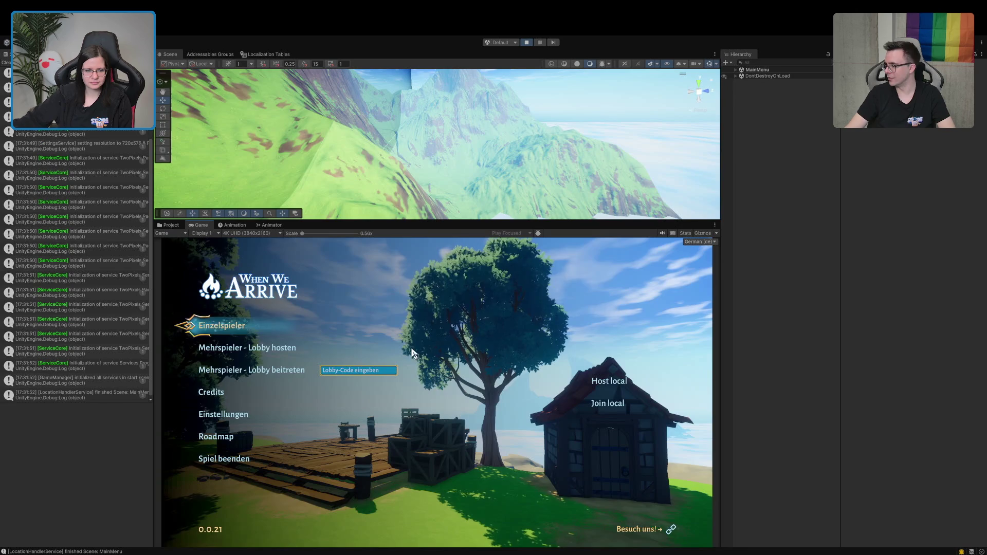
Step: Start a single-player game and run from the tavern through the forest village to the hut
left_click(203, 329)
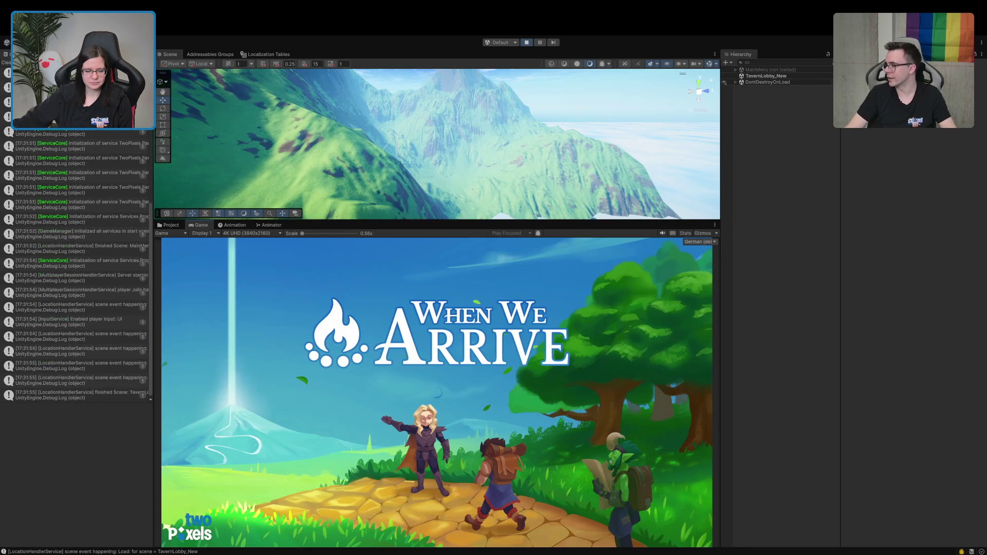
key("w")
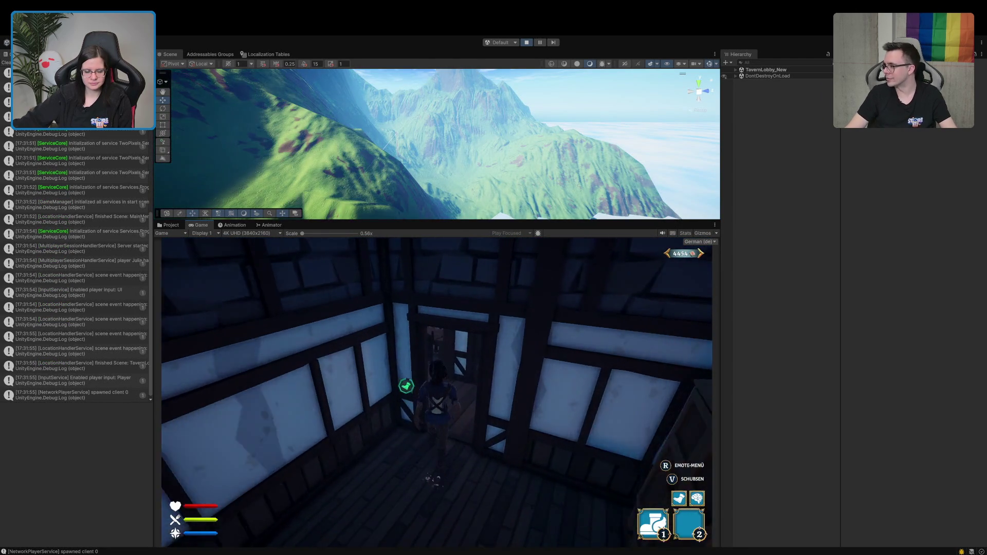
key("w")
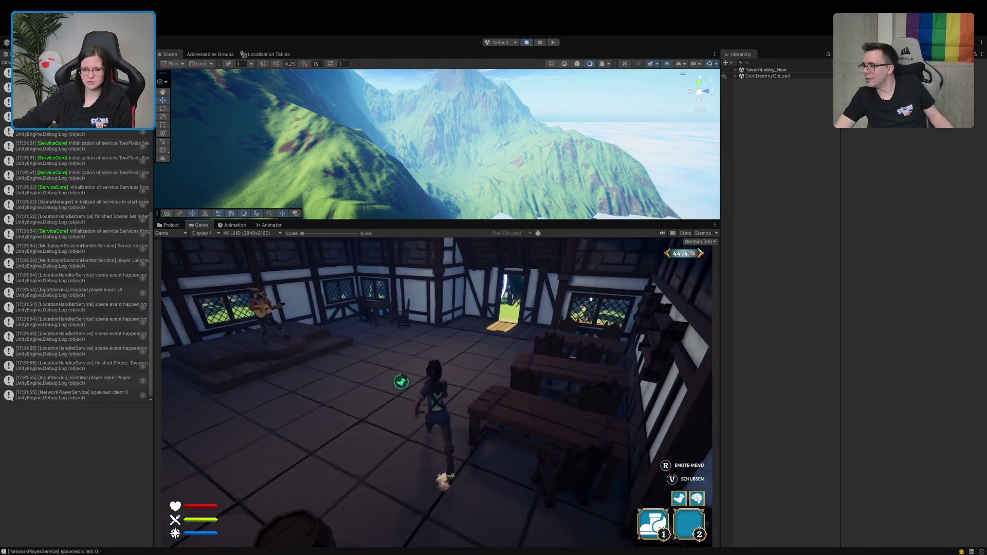
key("w")
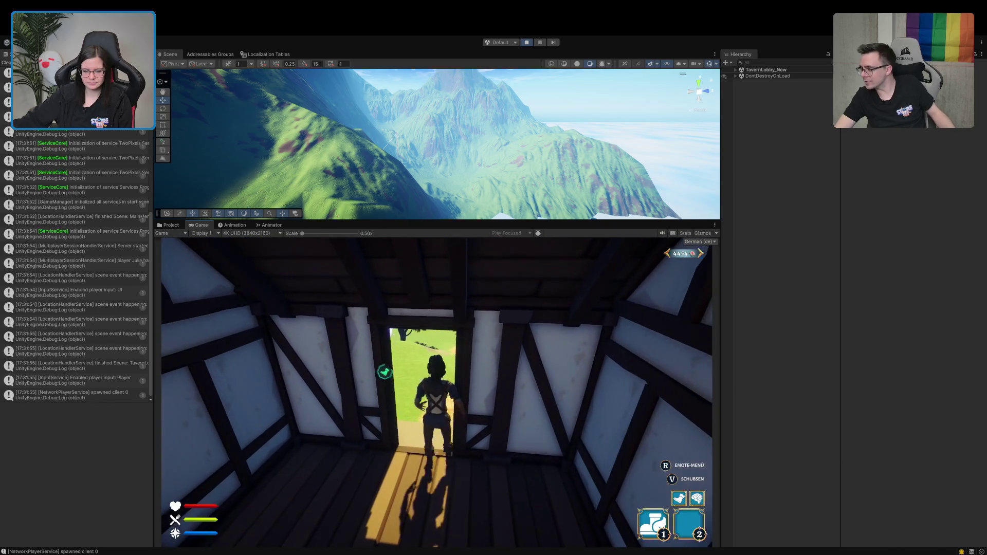
key("w")
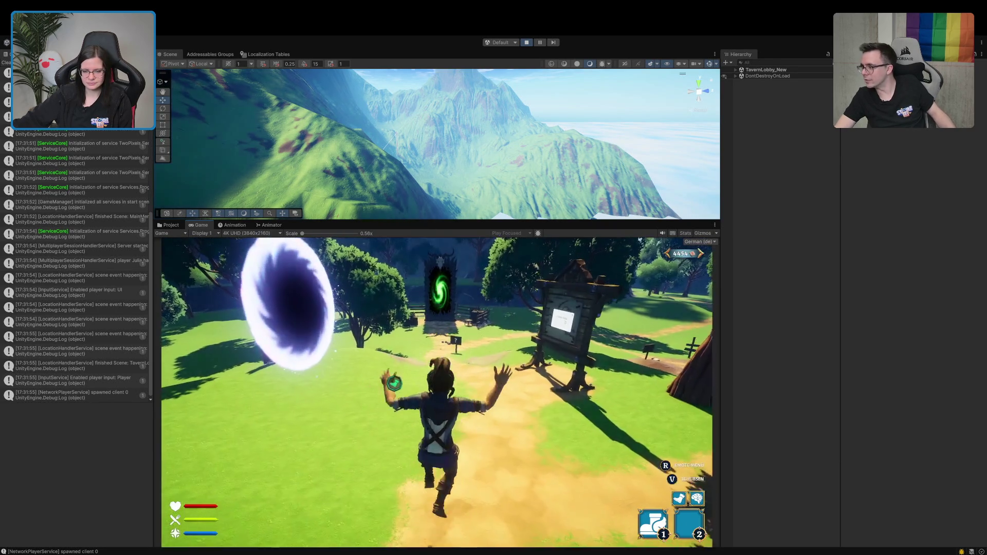
key("w")
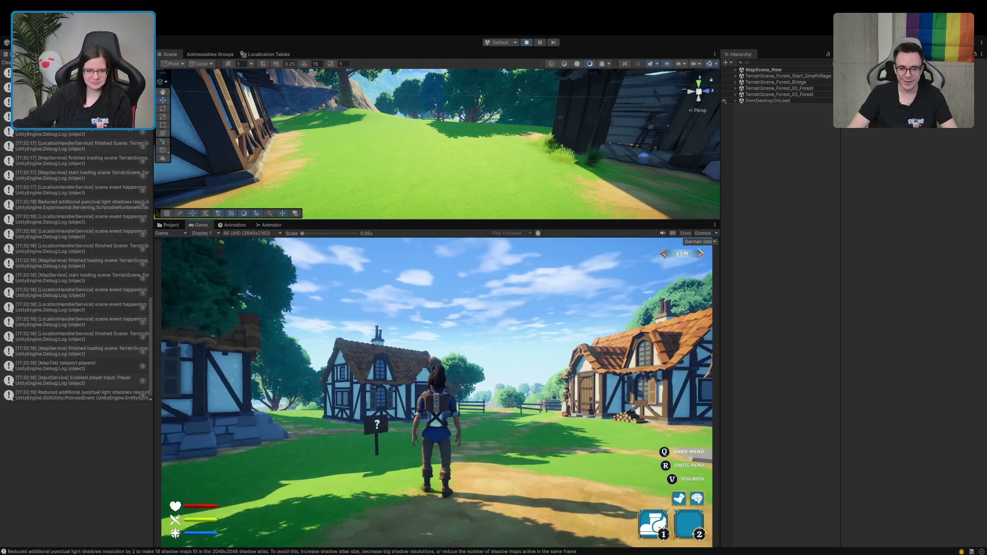
key("w")
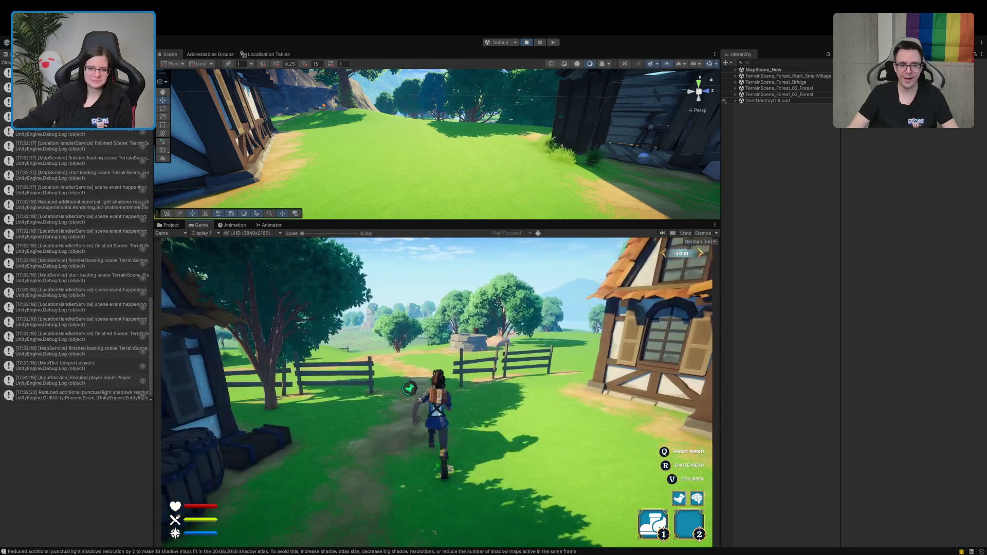
key("w")
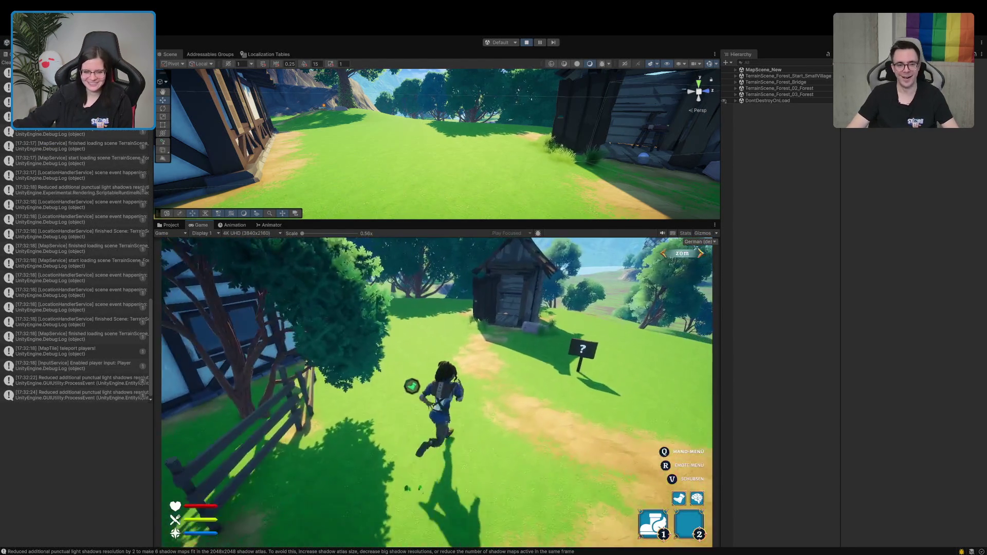
key("w")
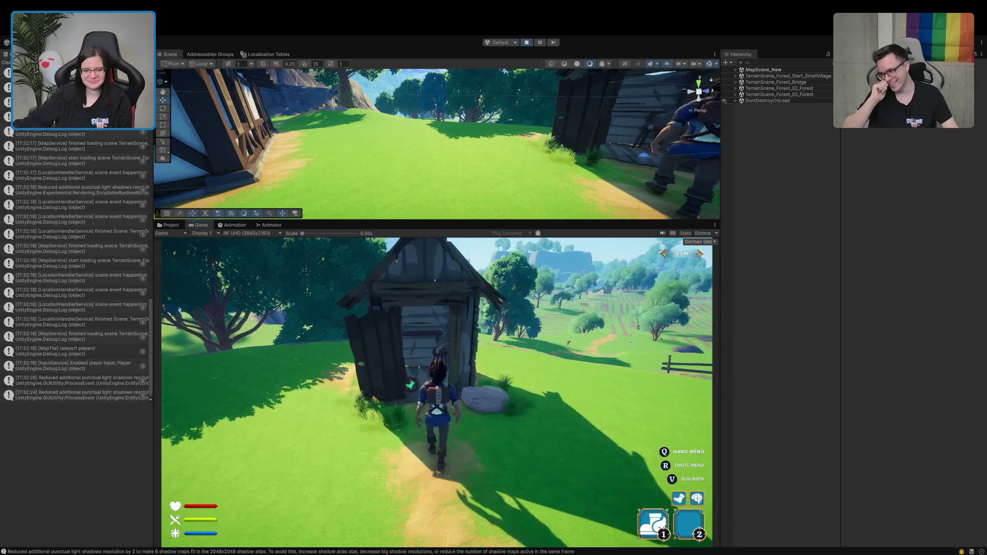
Step: Open the hut's chest to check its loot, close it, and stop play mode
key("e")
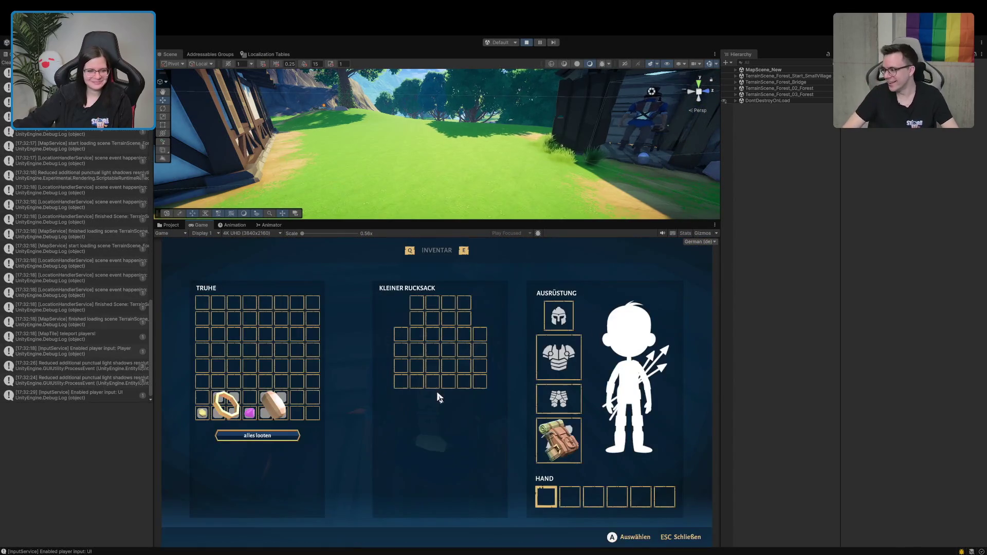
key("Escape")
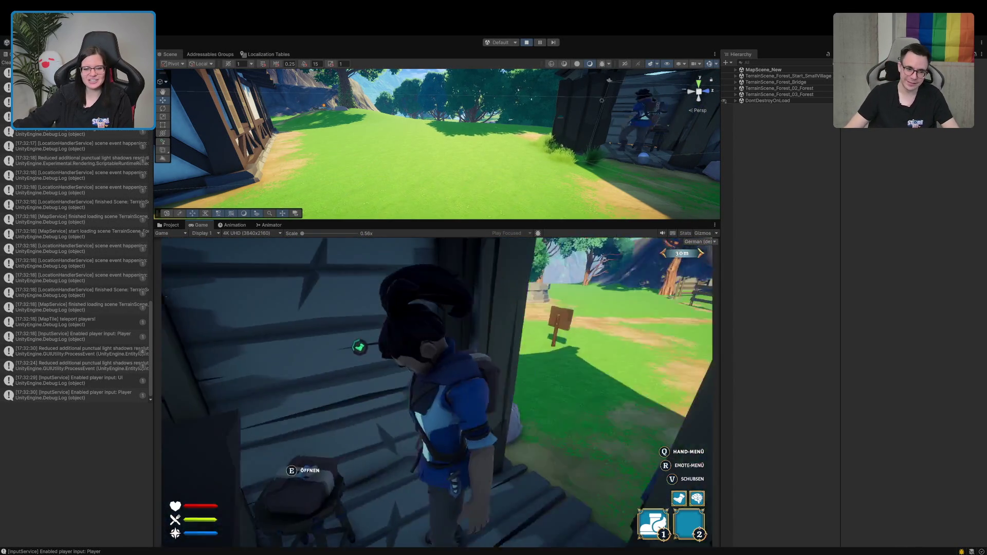
key("w")
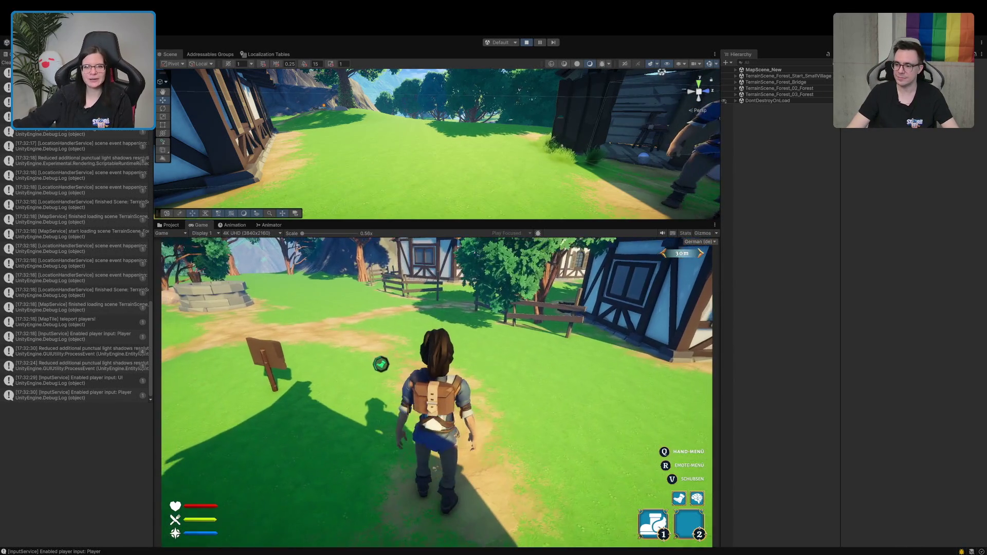
left_click(526, 43)
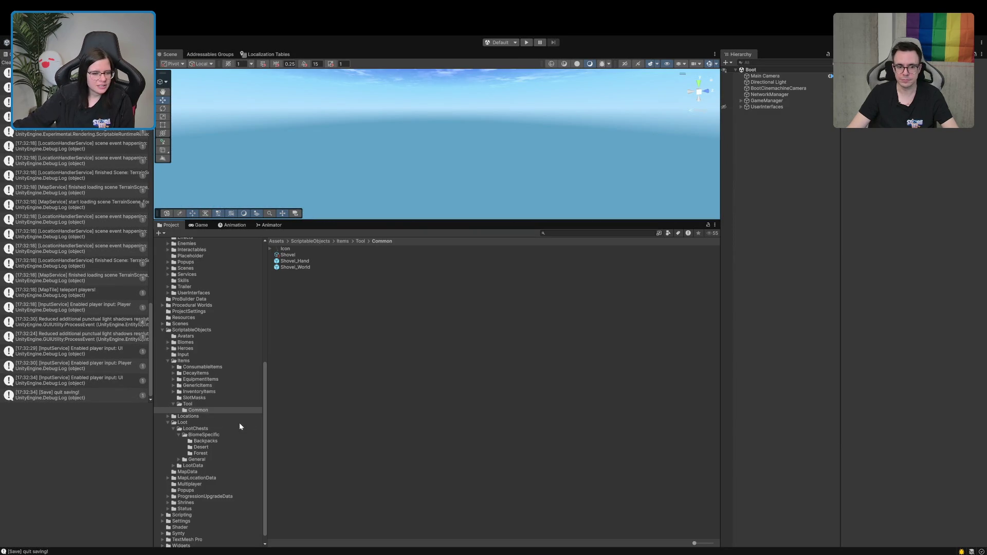
Step: Inspect the LootChestData_LootLocation_Forest asset in the BiomeSpecific Forest loot chest folder
scroll(236, 425, "down", 1)
left_click(199, 432)
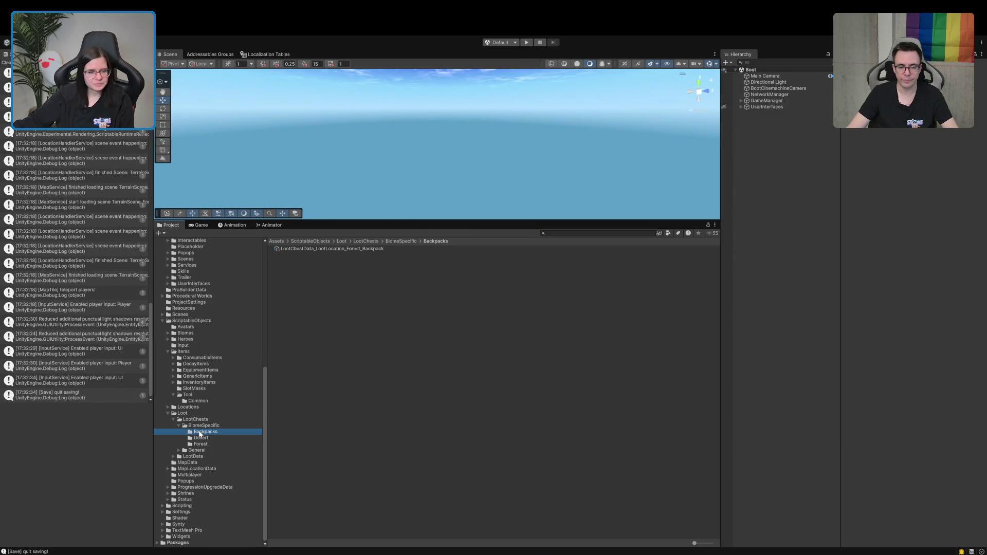
left_click(196, 444)
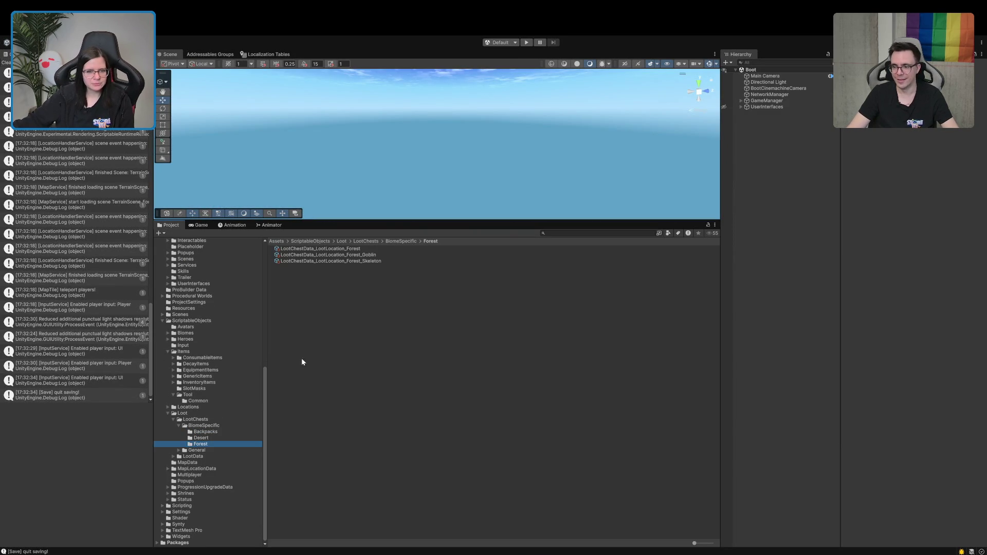
left_click(308, 248)
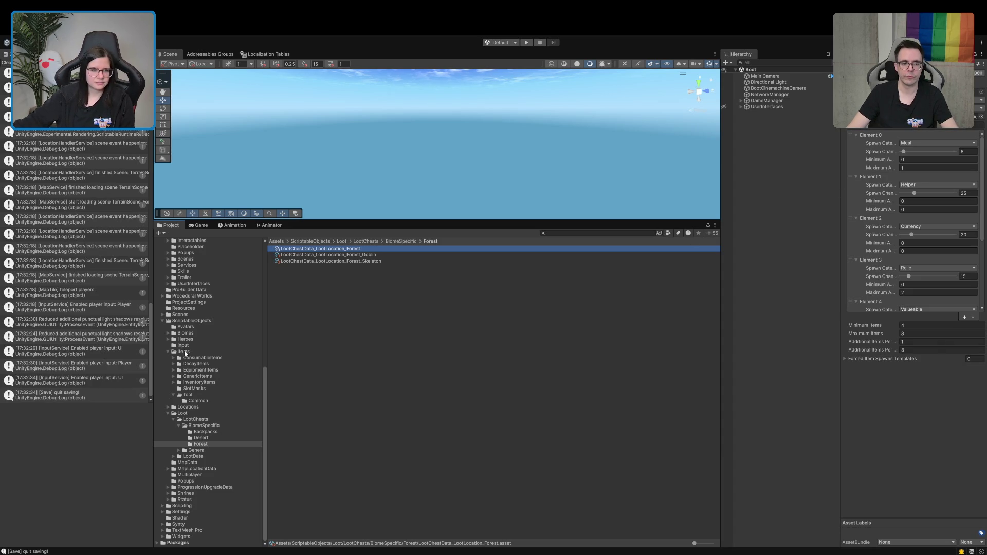
Step: Open TerrainScene_Forest_Start_SmallVillage from Scenes/MapTiles/Forest/00_Forest_Start_SmallVillage
left_click(162, 314)
left_click(168, 327)
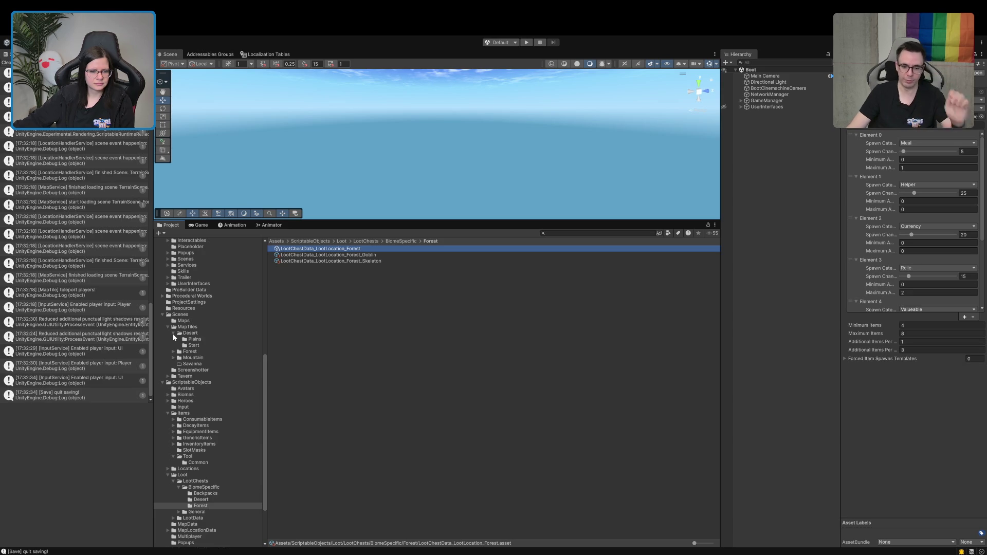
left_click(173, 339)
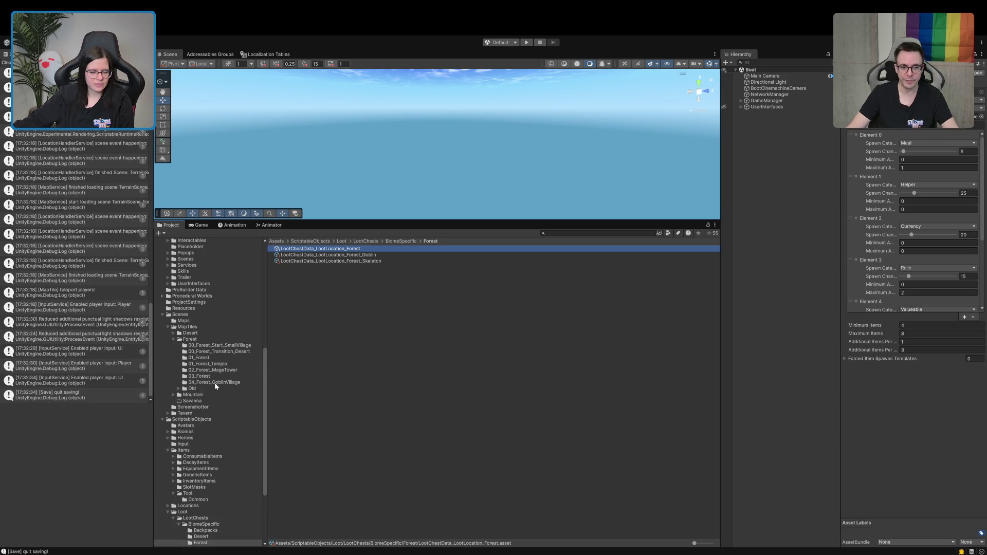
left_click(231, 346)
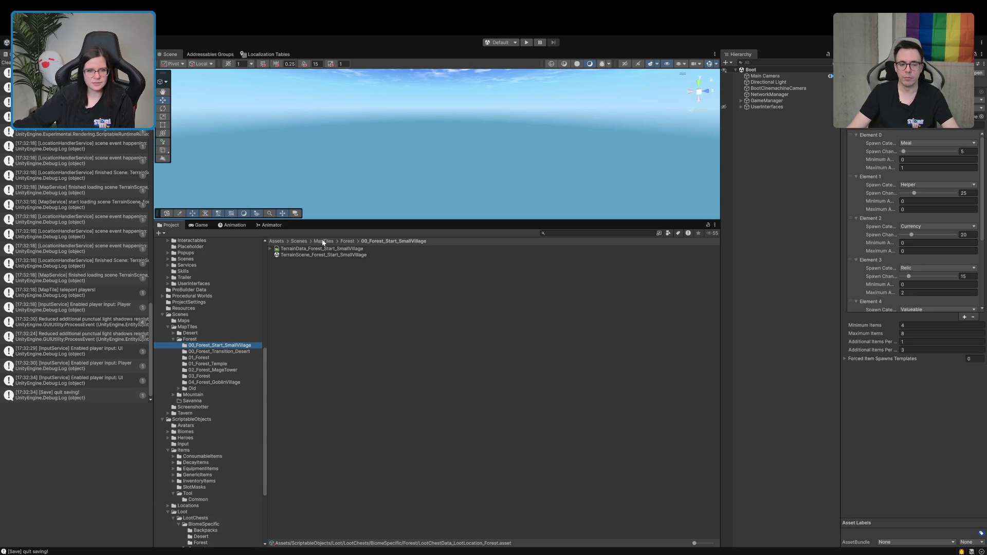
double_click(313, 255)
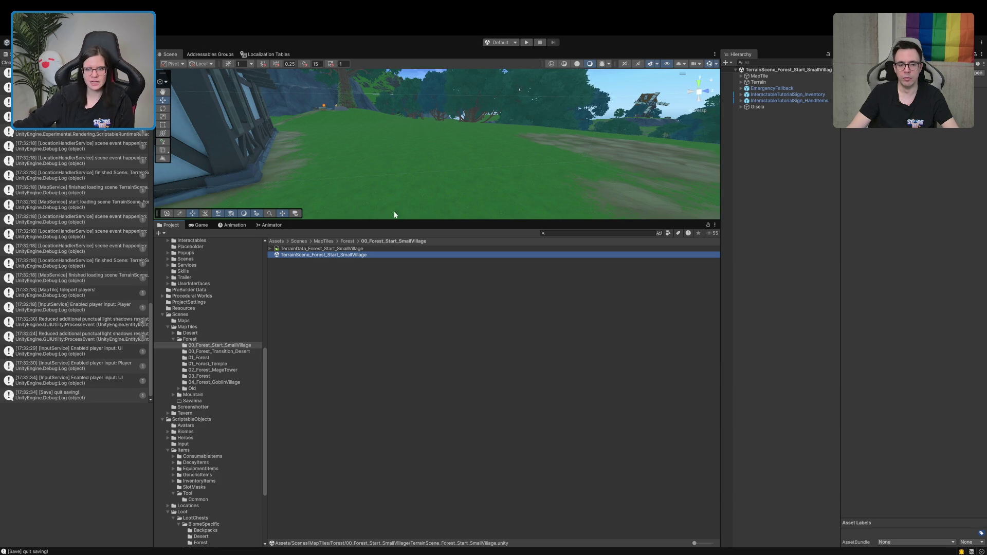
Step: Select LootLocation_Difficulty_1_01 under MapTile > LootLocations in the Hierarchy
mouse_move(624, 144)
left_mouse_down()
mouse_move(178, 164)
mouse_move(254, 189)
mouse_move(560, 148)
left_mouse_up()
left_click(740, 75)
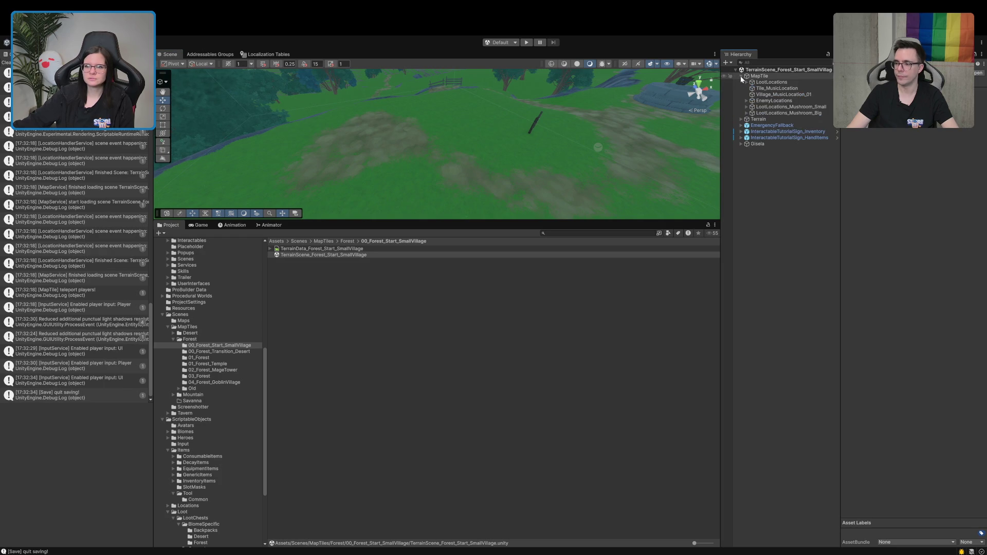
left_click(746, 82)
left_click(771, 88)
left_click(771, 94)
left_click(766, 101)
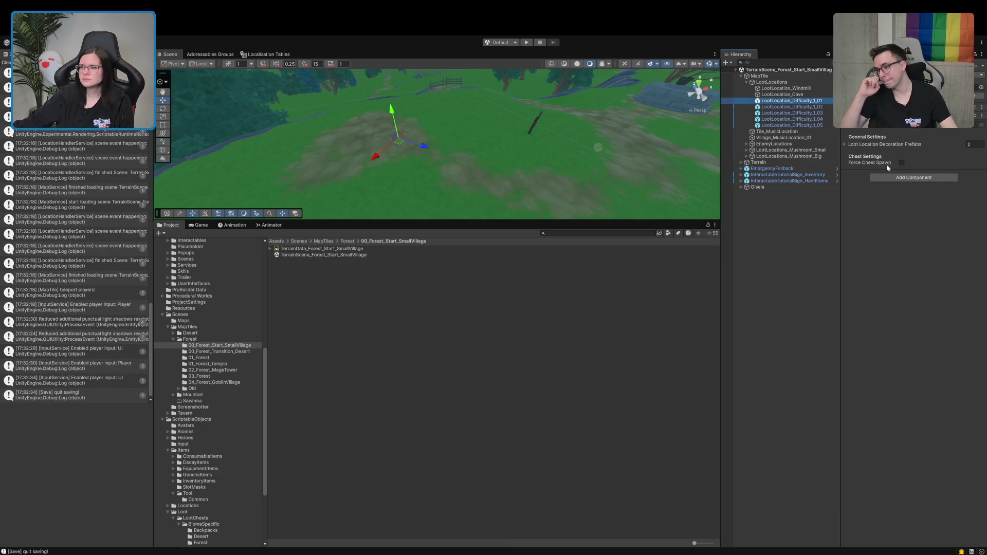
Step: Locate decoration prefab Element 1, Forest_DecorationObject_03, and view its four spawn points
left_click(877, 146)
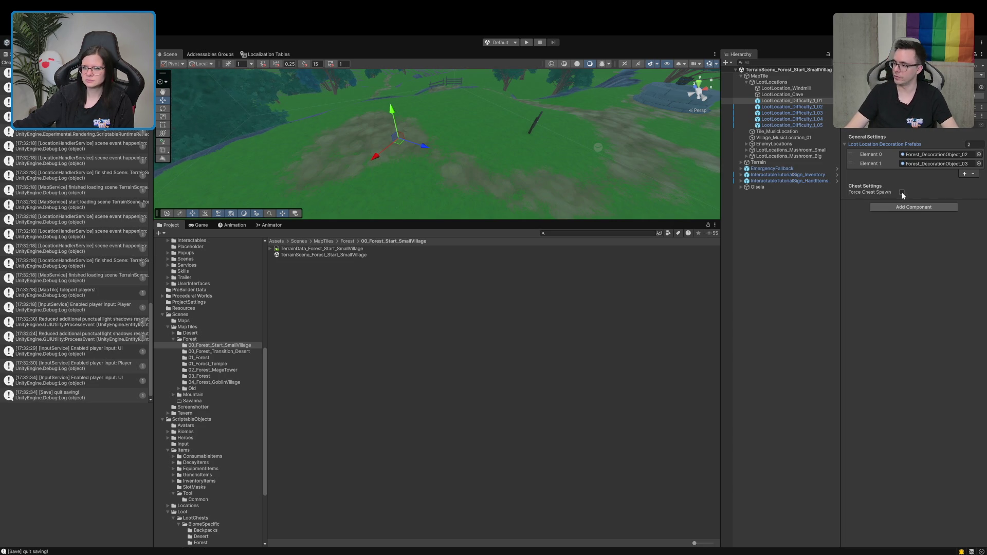
left_click(920, 164)
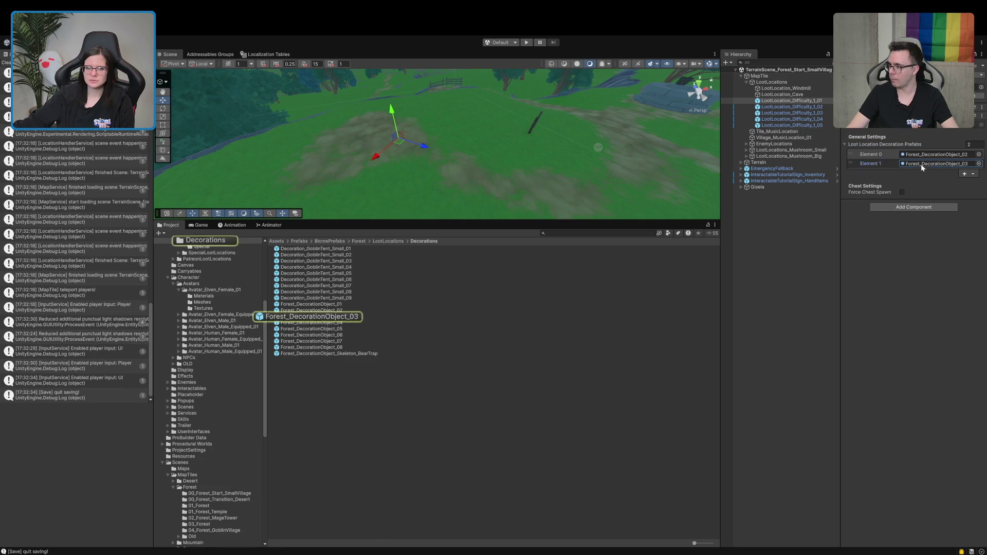
left_click(311, 316)
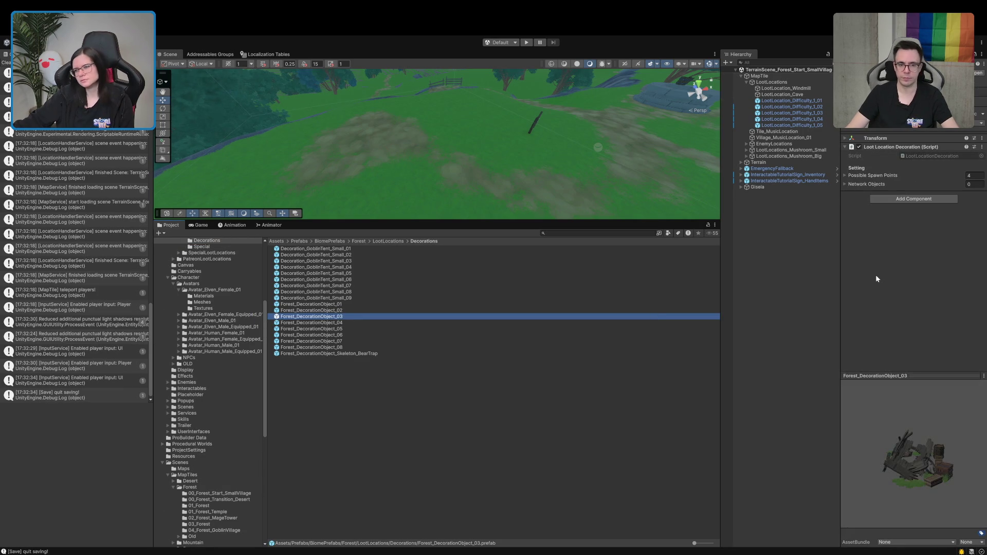
left_click(872, 175)
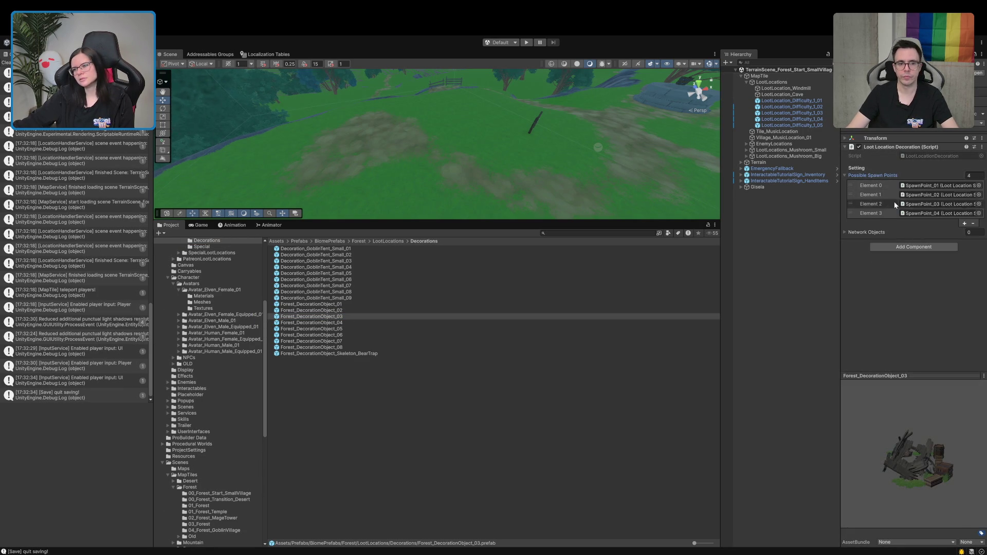
Step: Open Forest_DecorationObject_03 in prefab mode and inspect its four spawn points' chest and loot data
left_click(868, 233)
left_click(975, 73)
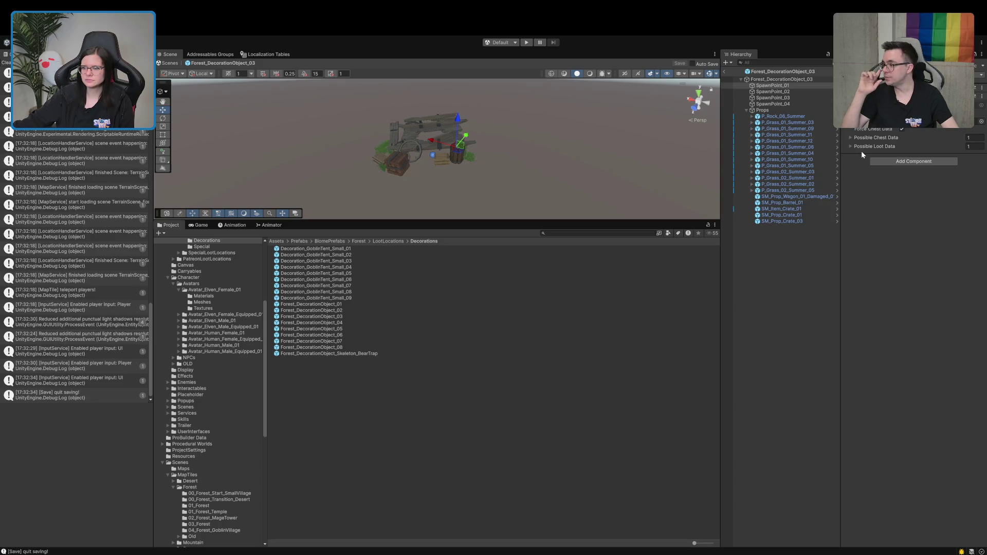
left_click(779, 106, "shift")
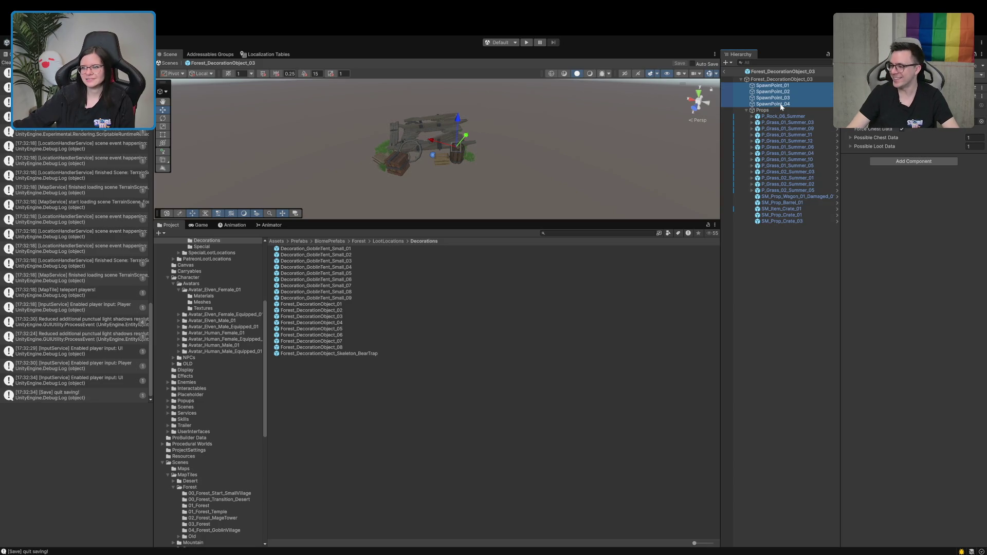
left_click(873, 146)
left_click(869, 138)
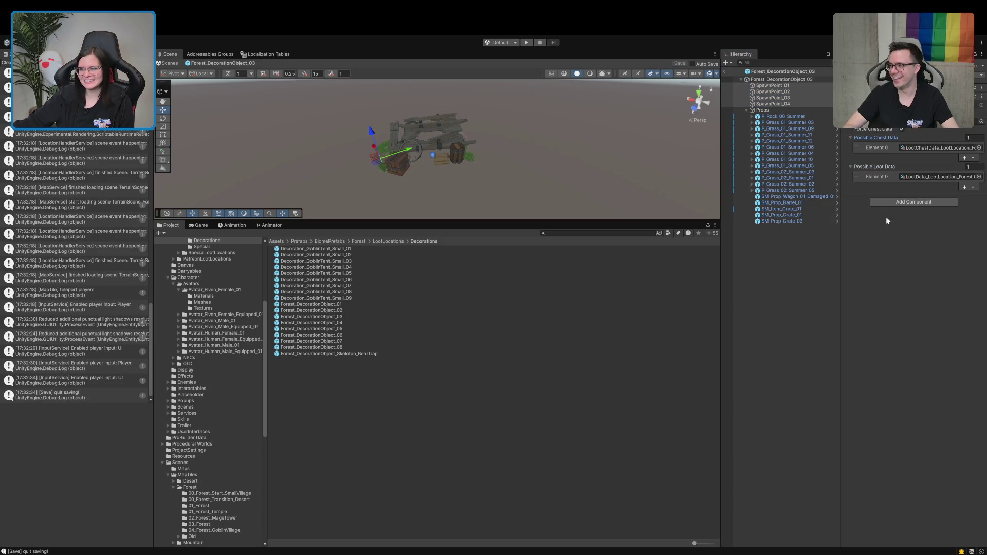
left_click(505, 375)
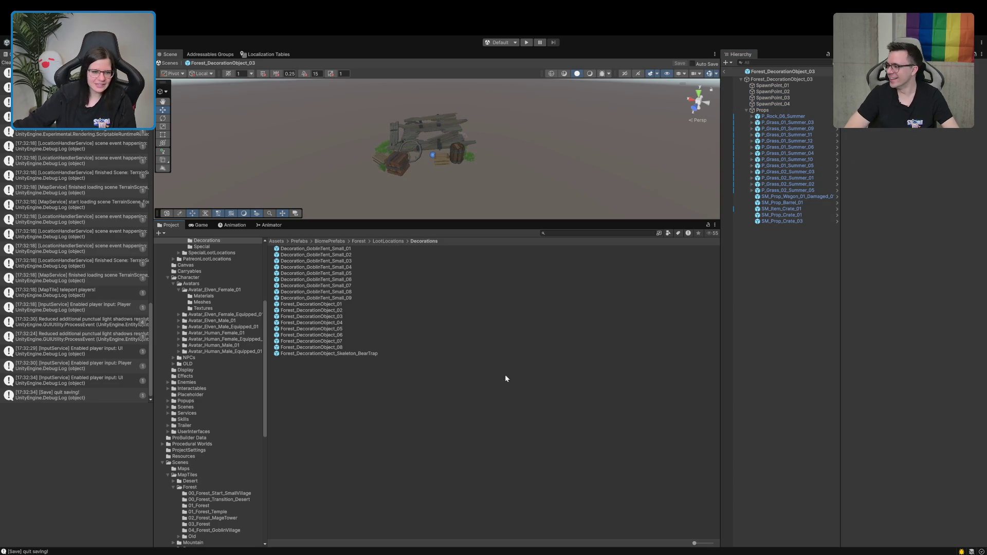
Step: Browse the Project window to the Loot/LootChests/BiomeSpecific/Forest folder
scroll(229, 375, "down", 5)
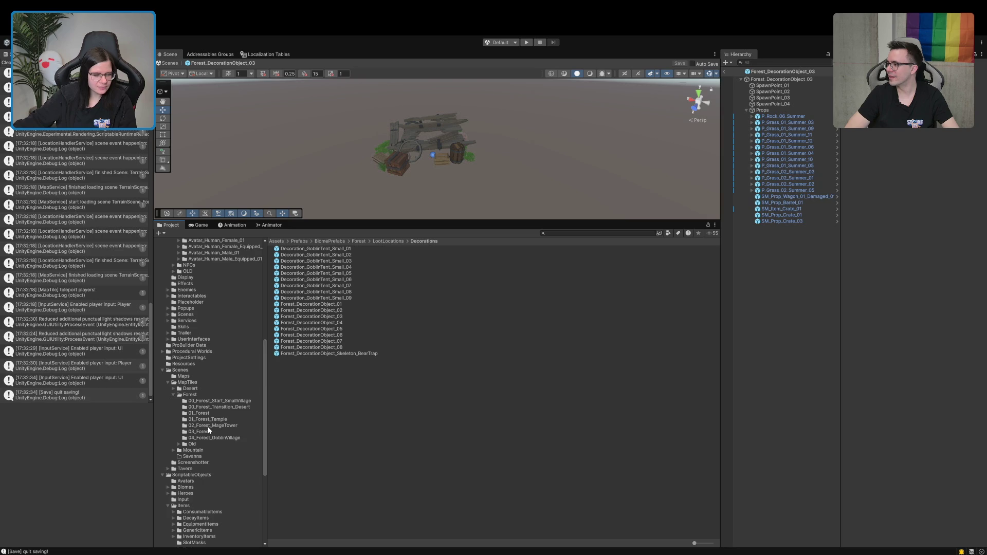
scroll(208, 430, "down", 6)
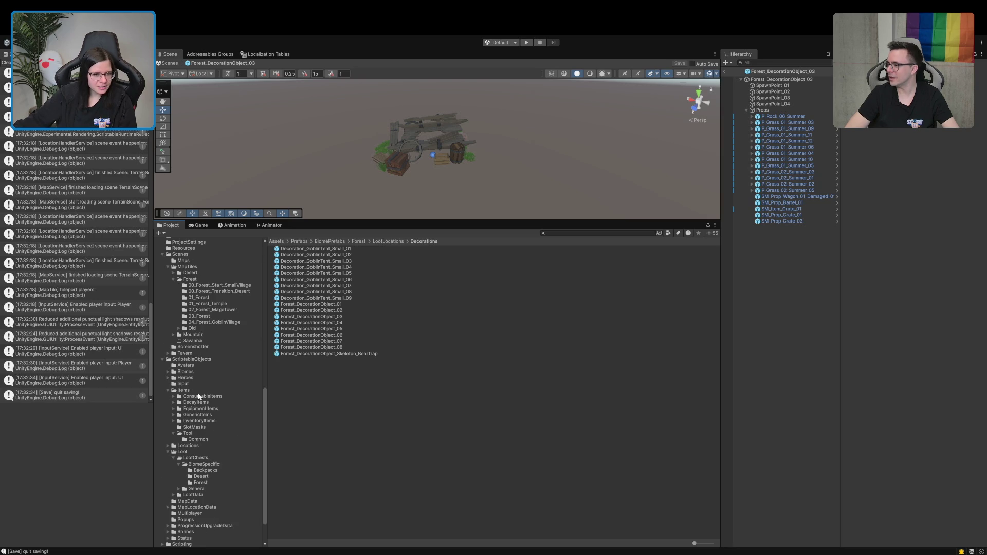
scroll(198, 370, "up", 5)
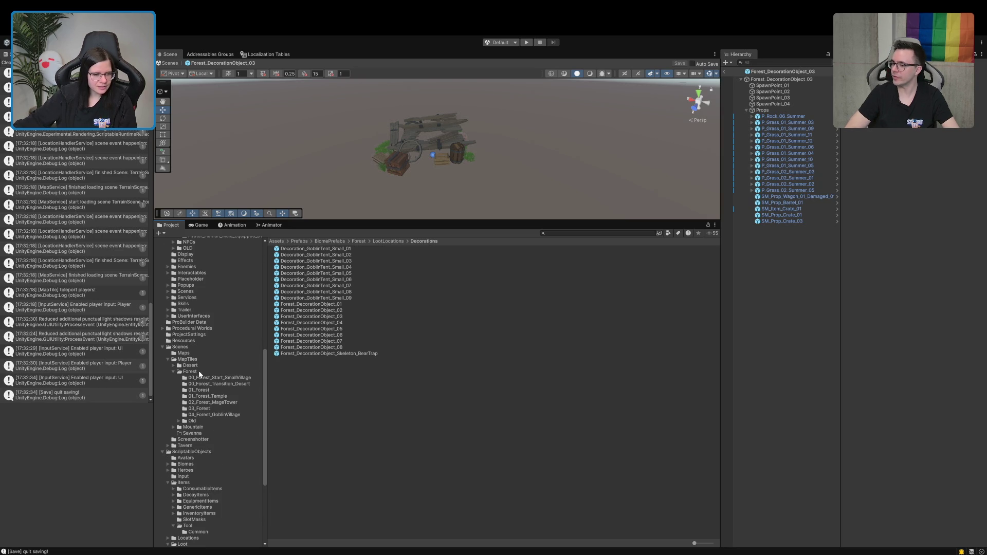
left_click(162, 347)
scroll(188, 413, "down", 2)
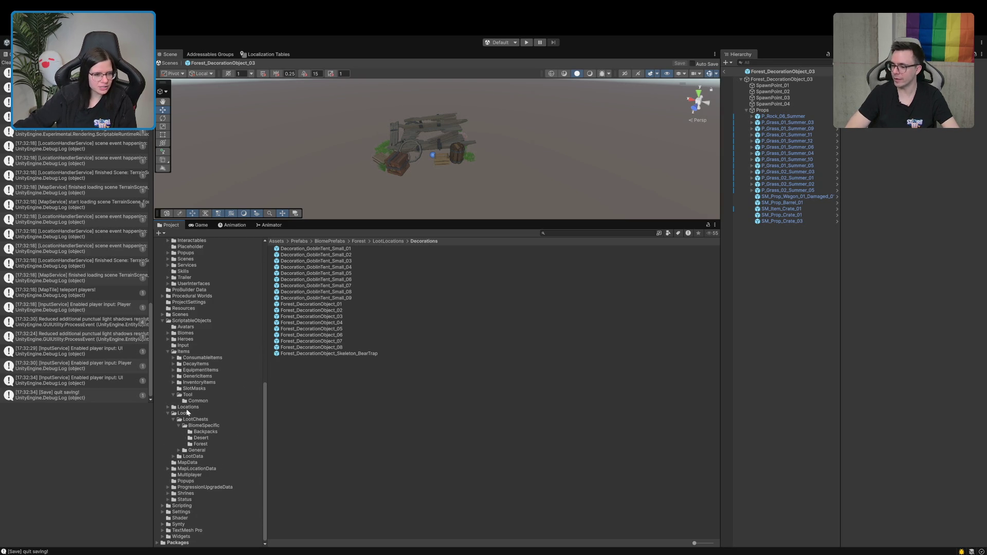
left_click(203, 438)
left_click(203, 444)
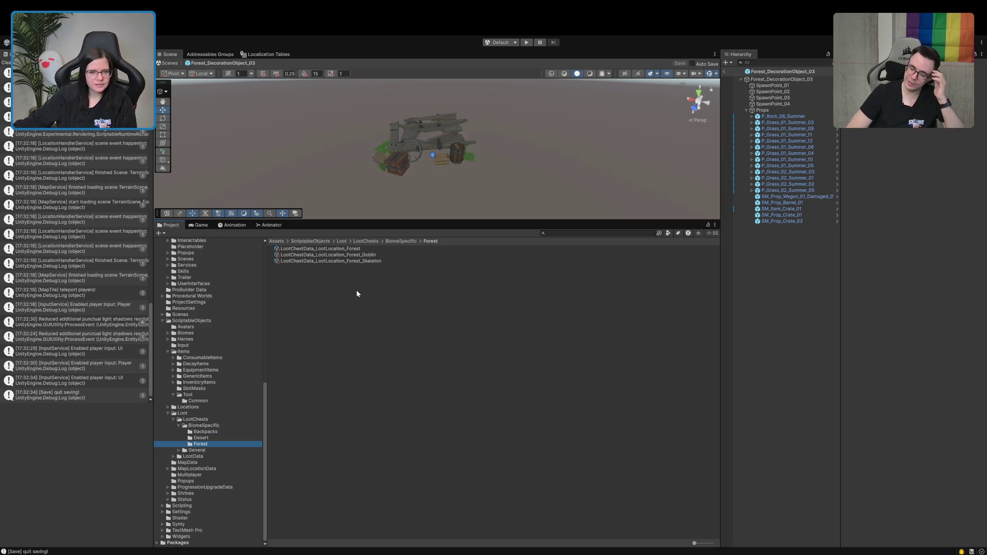
Step: Reduce LootChestData_LootLocation_Forest to one Helper entry with spawn chance 100, then exit prefab mode
left_click(329, 249)
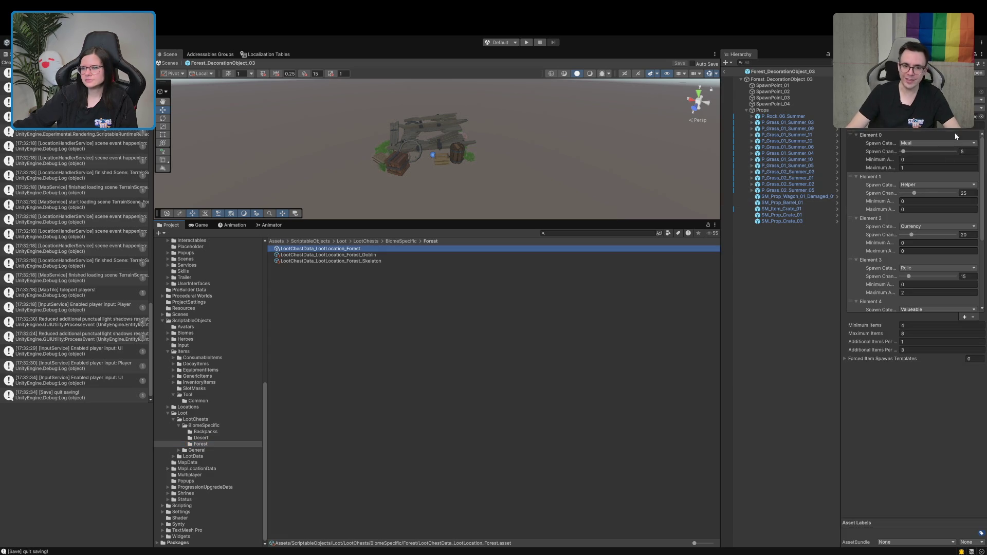
left_click(978, 124)
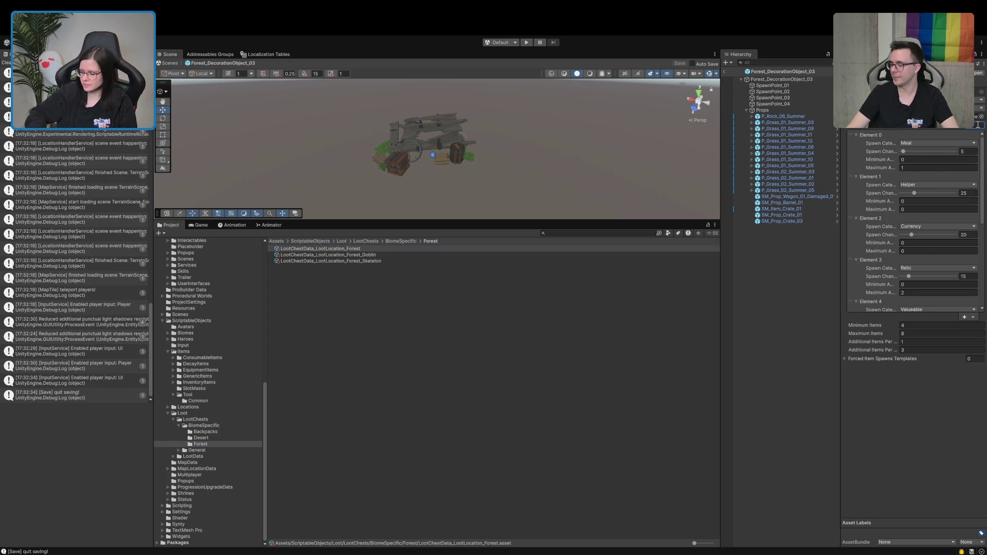
type("1")
key("Return")
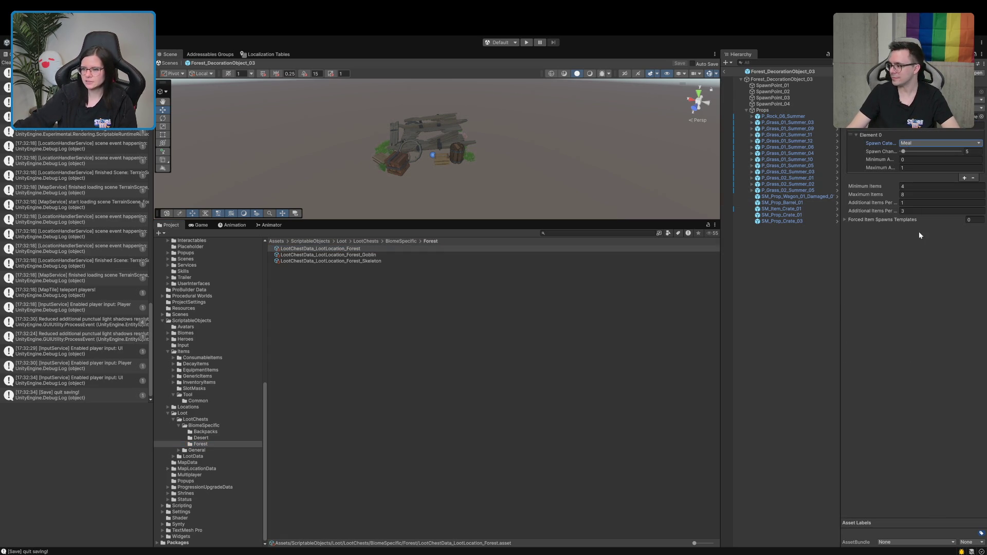
left_click(940, 142)
left_click(920, 155)
left_click_drag(903, 151, 960, 151)
left_click(796, 310)
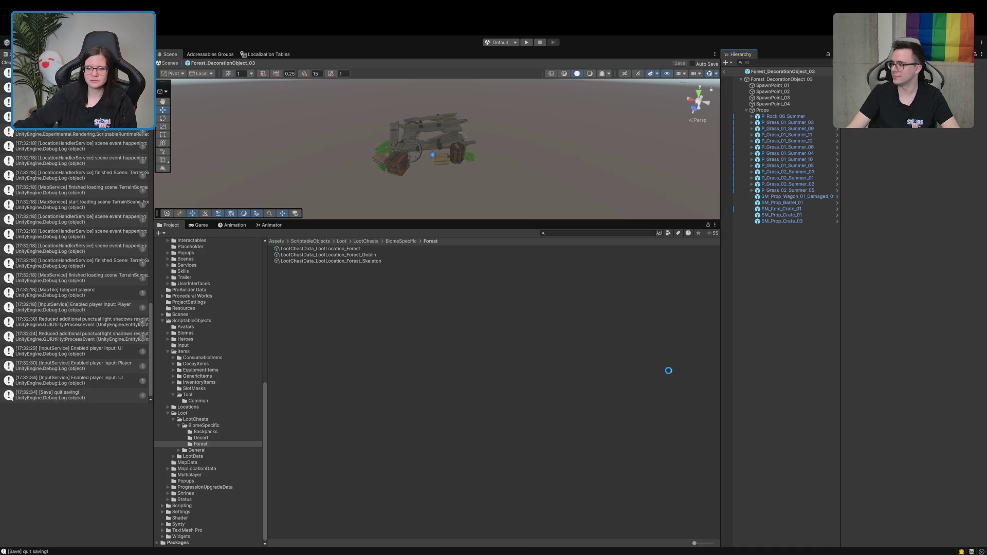
left_click(724, 71)
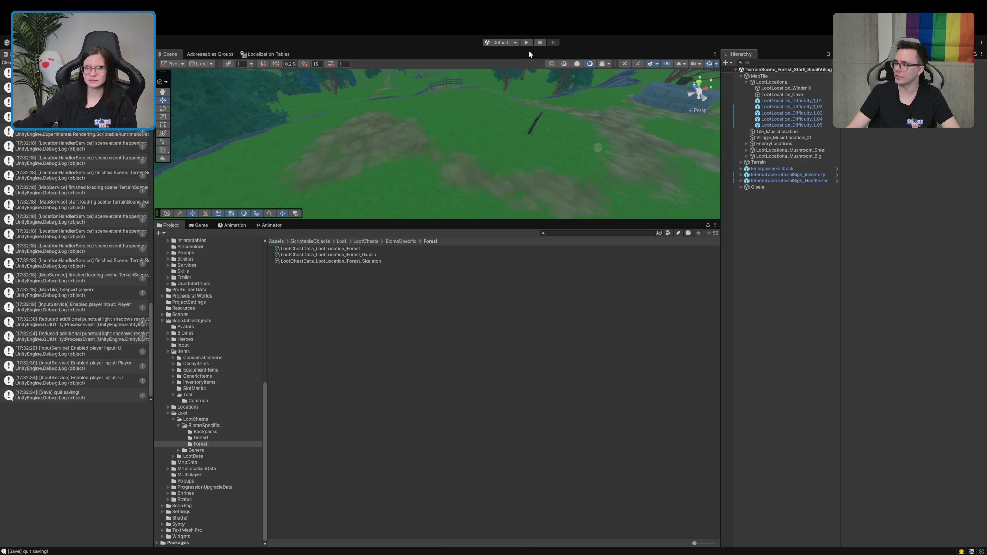
Step: Run the forest scene in play mode twice, stopping after the NullReferenceException errors, then show the Scenes folder
left_click(343, 249)
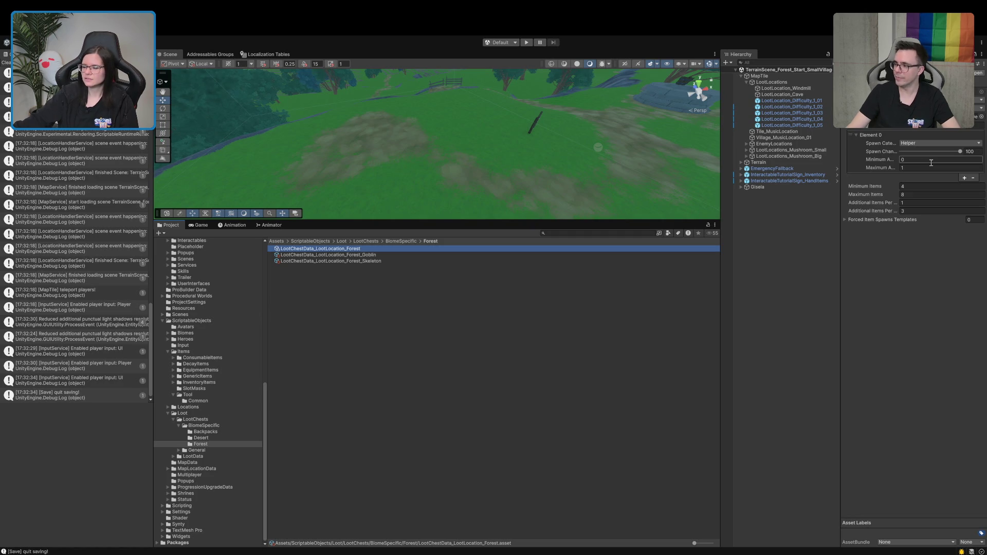
left_click(526, 42)
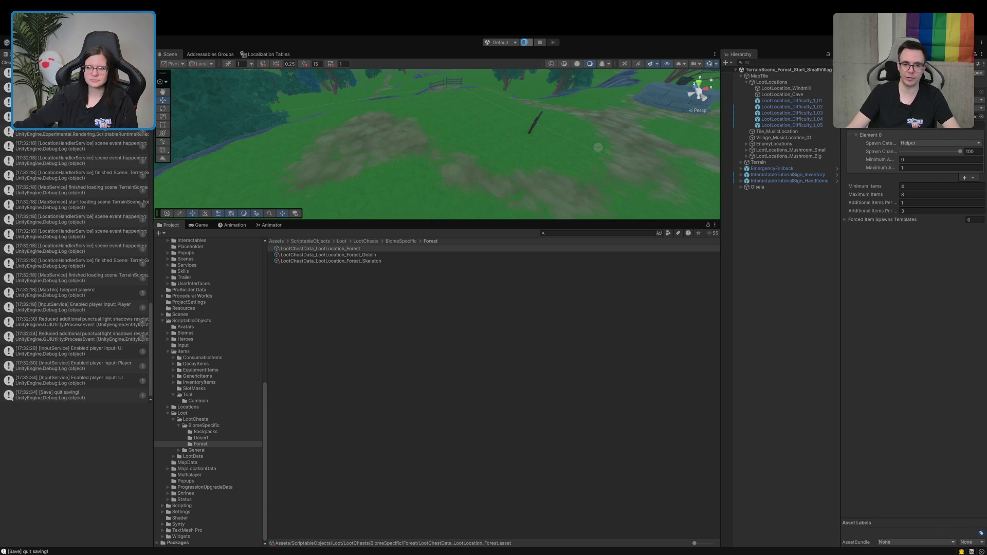
left_click(526, 43)
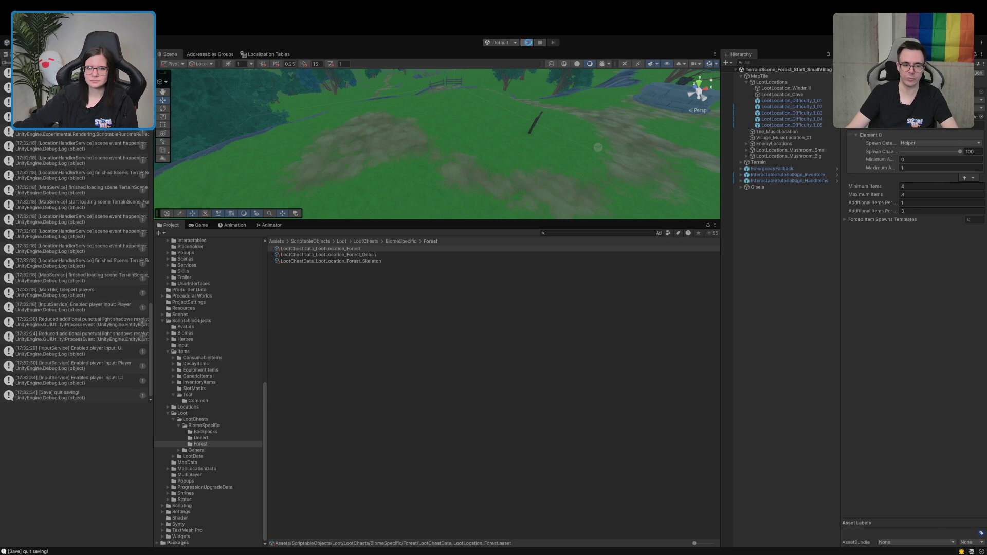
left_click(527, 43)
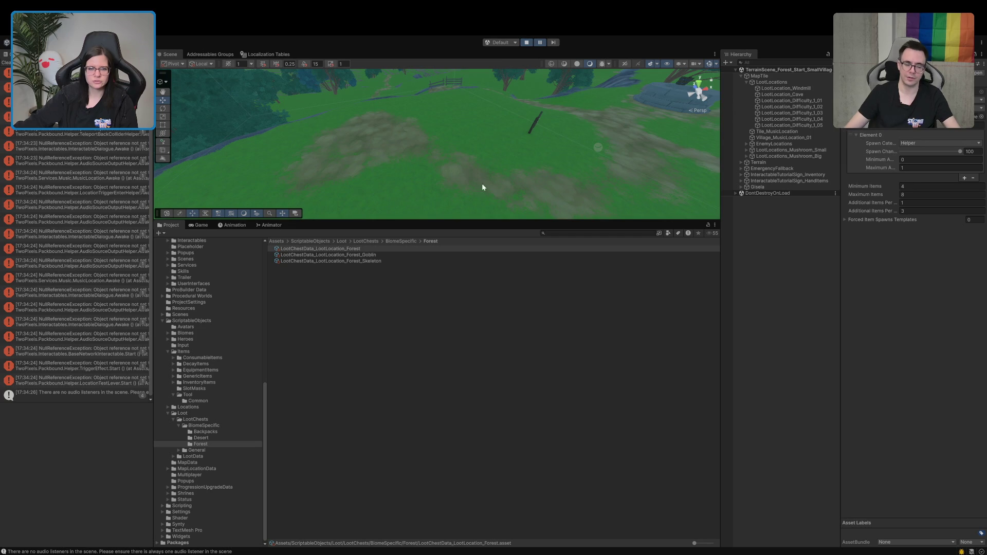
left_click(527, 44)
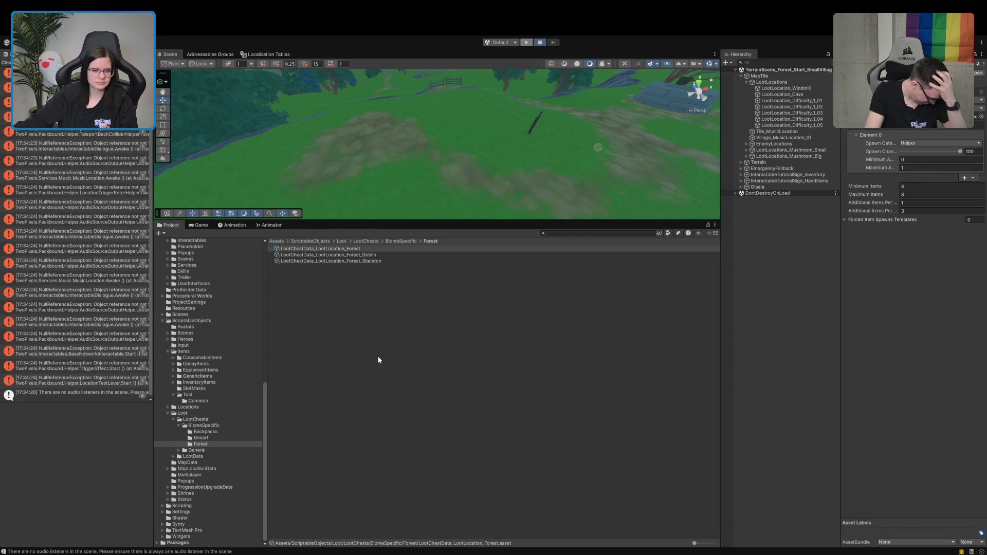
left_click(181, 315)
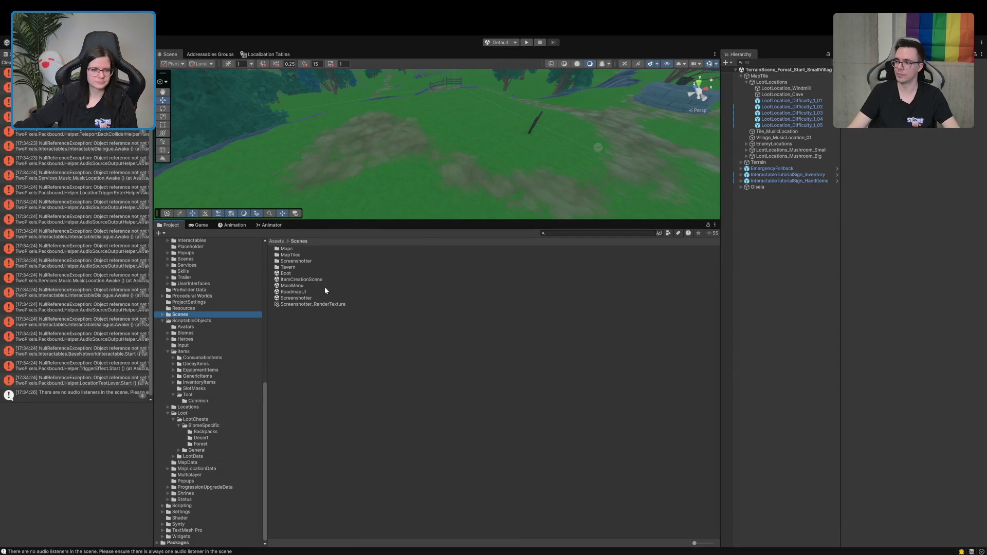
Step: Open the Boot scene from Assets/Scenes
left_click(286, 274)
double_click(283, 274)
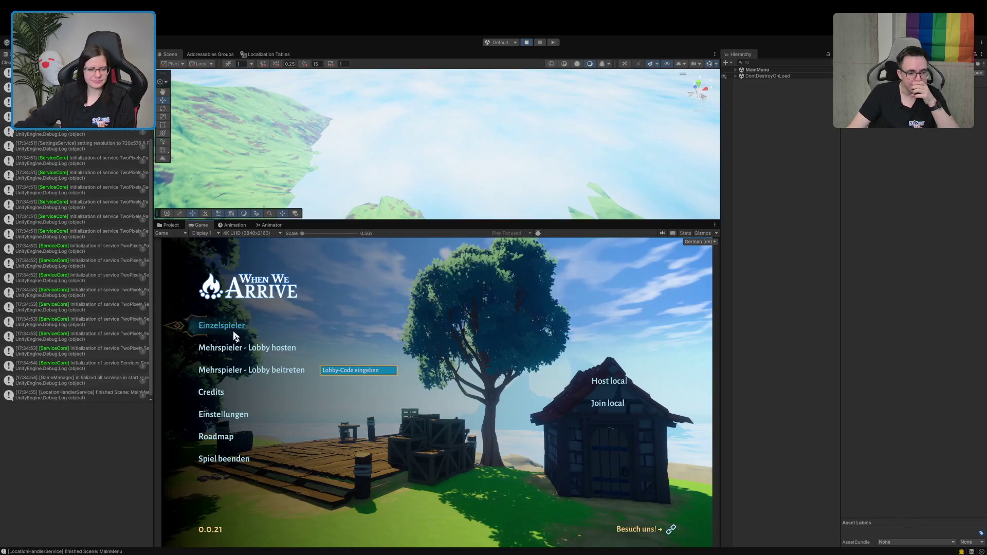
Step: Start a single-player game and walk the character across the tavern and out onto the path
left_click(221, 327)
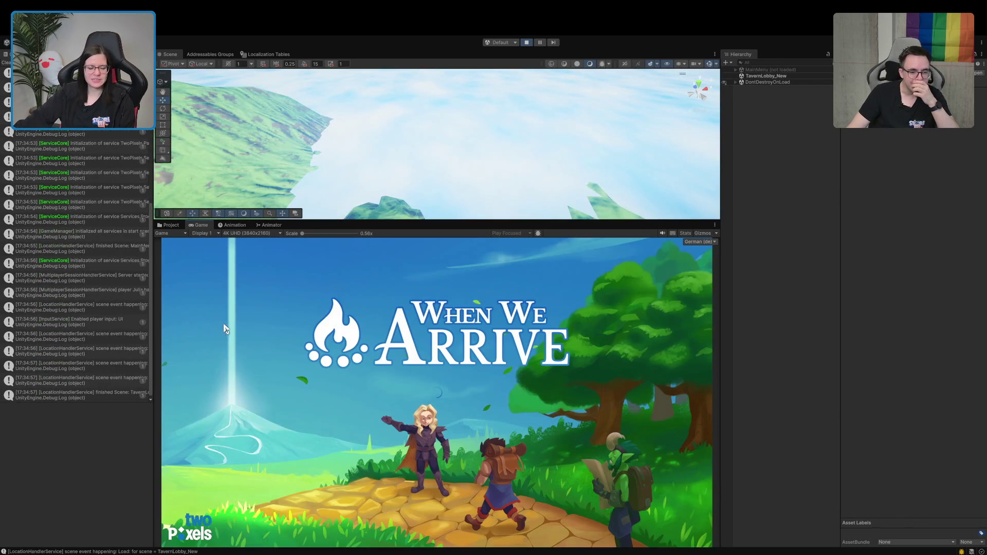
key("w")
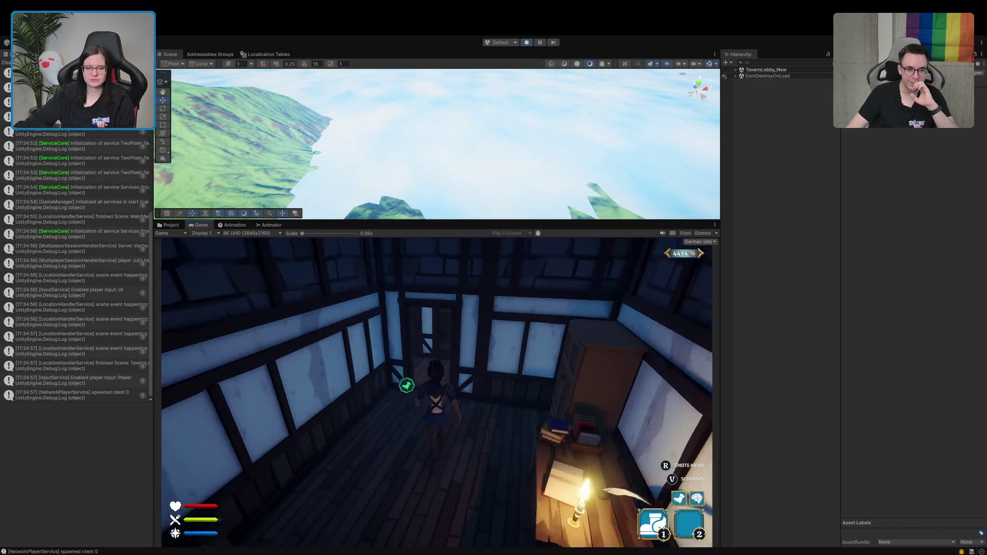
key("w")
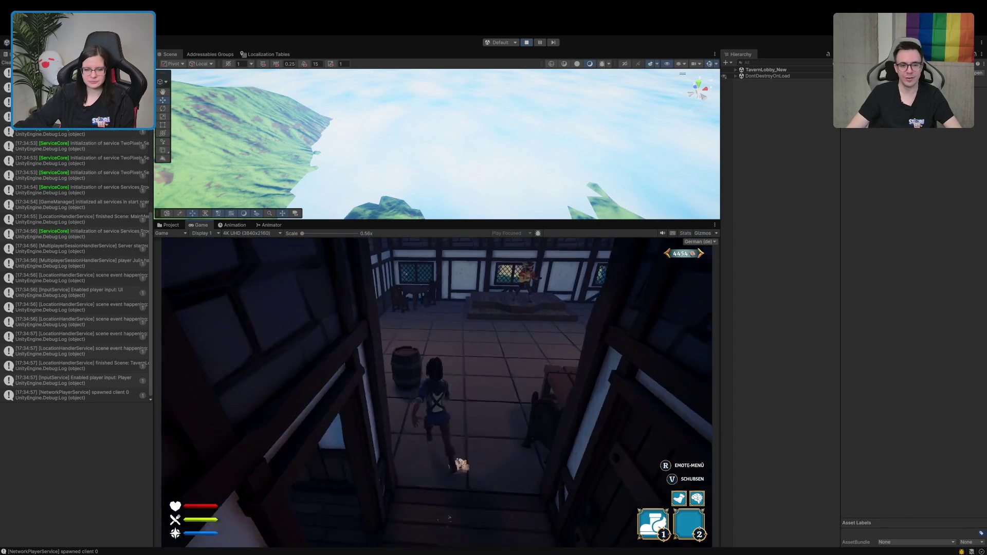
key("w")
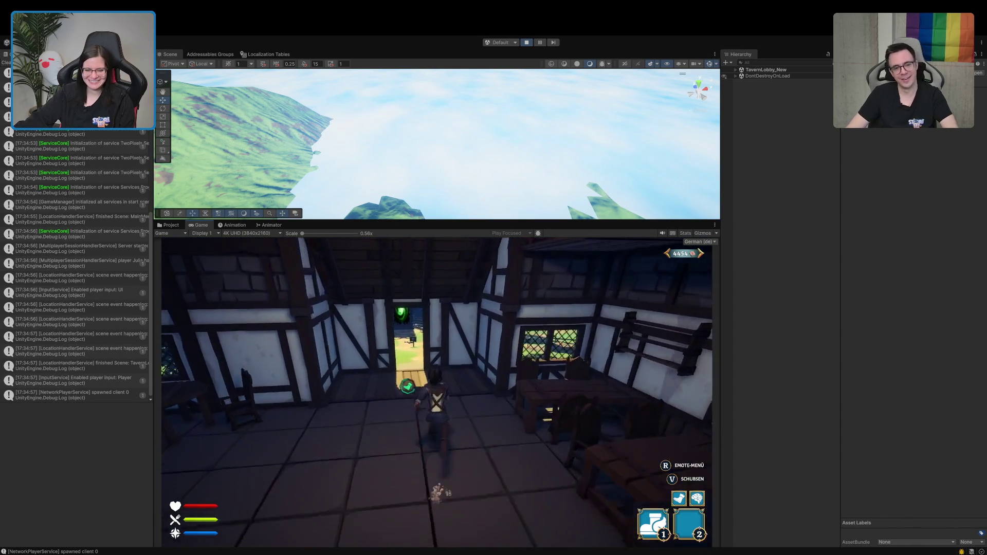
key("w")
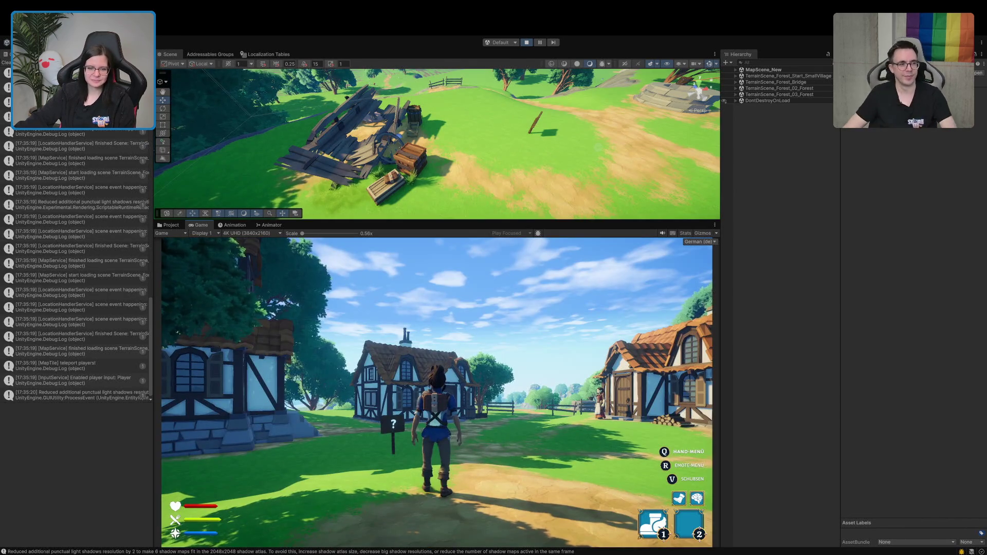
Step: Run through the village to the wagon wreck, open its chest to check the loot, then stop play mode
key("w")
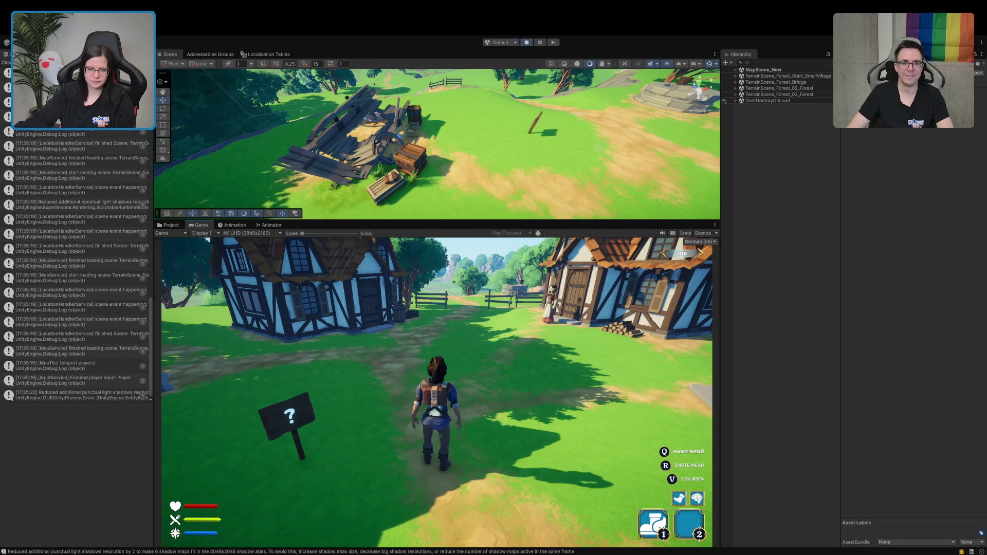
key("w")
key("w")
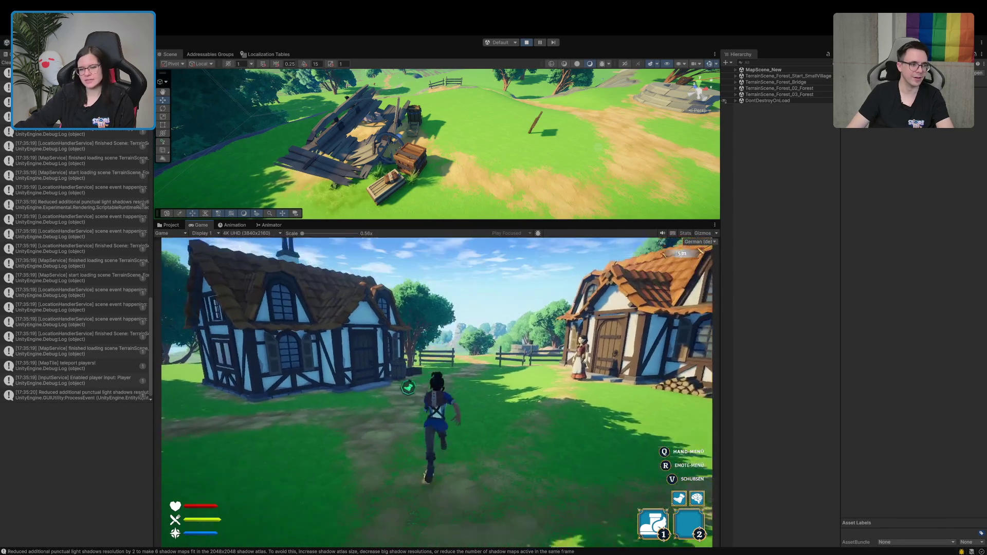
key("w")
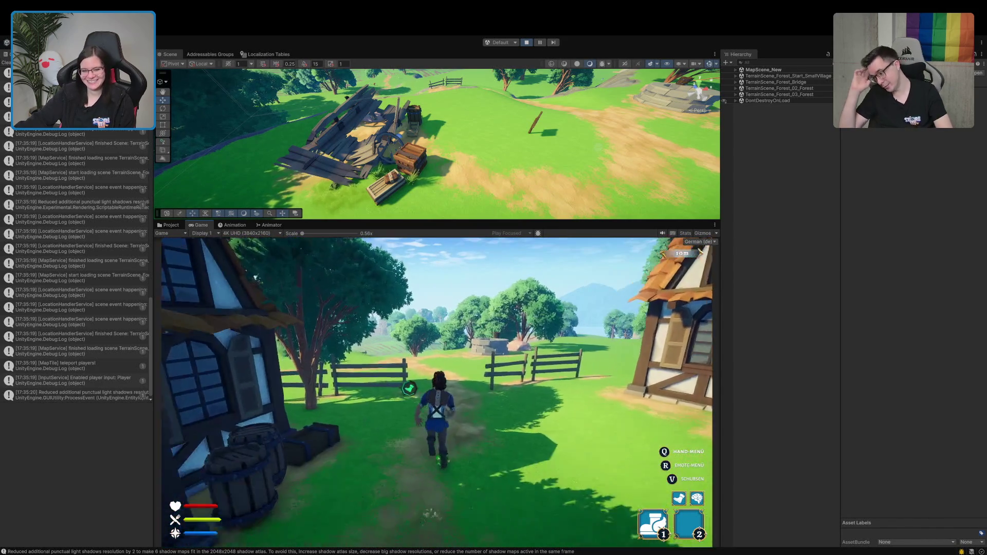
key("w")
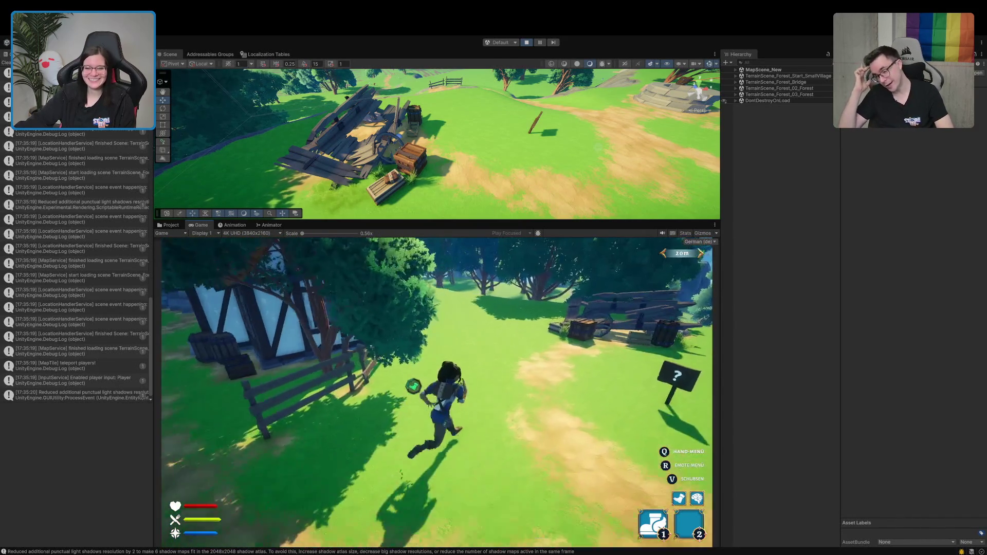
key("w")
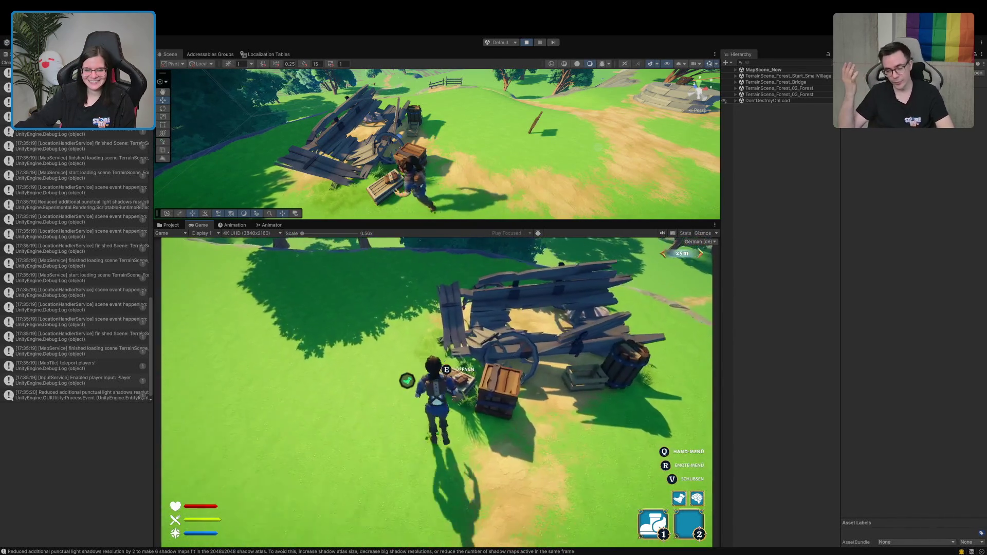
key("e")
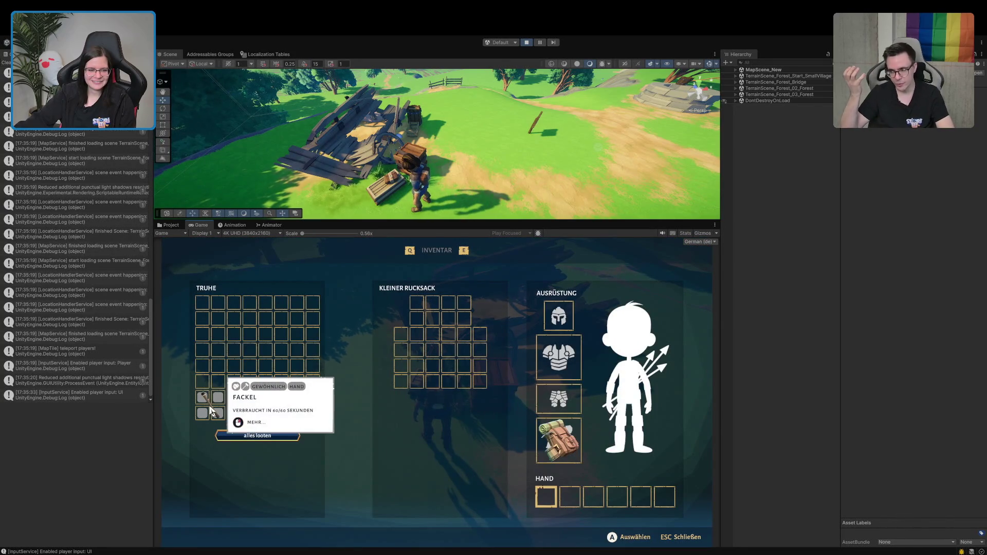
left_click(527, 42)
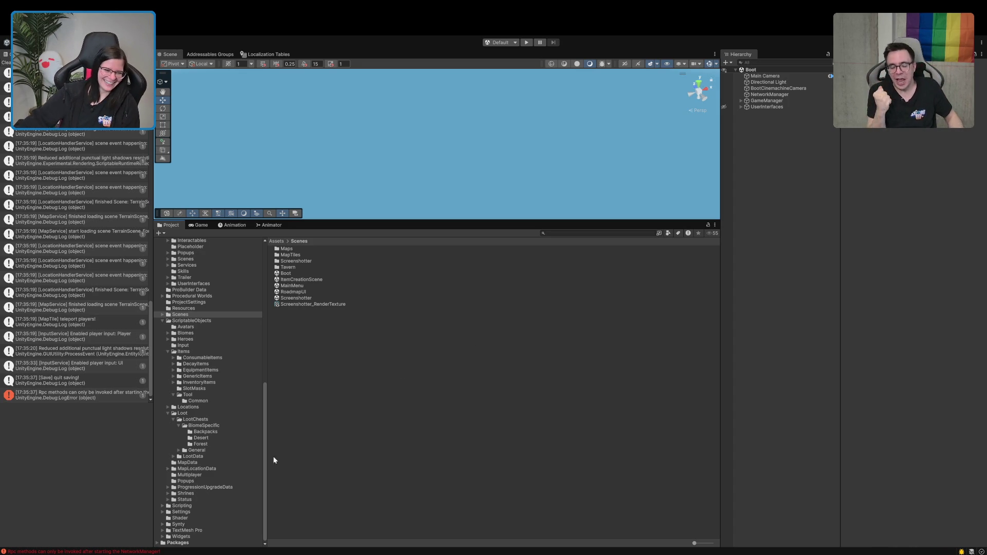
Step: Edit Minimum Items and the Helper Minimum Amount of LootChestData_LootLocation_Forest, then start play mode
left_click(198, 444)
left_click(329, 249)
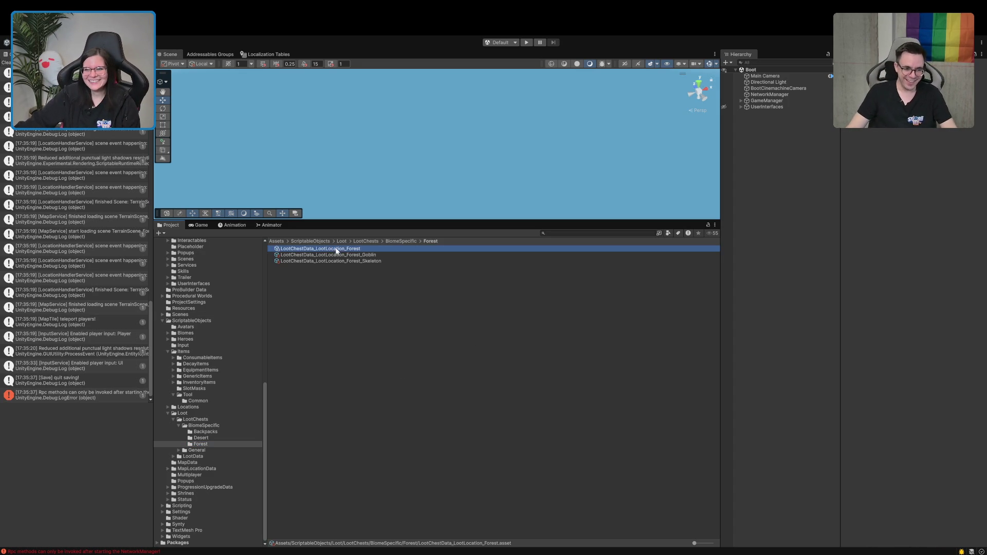
left_click(920, 186)
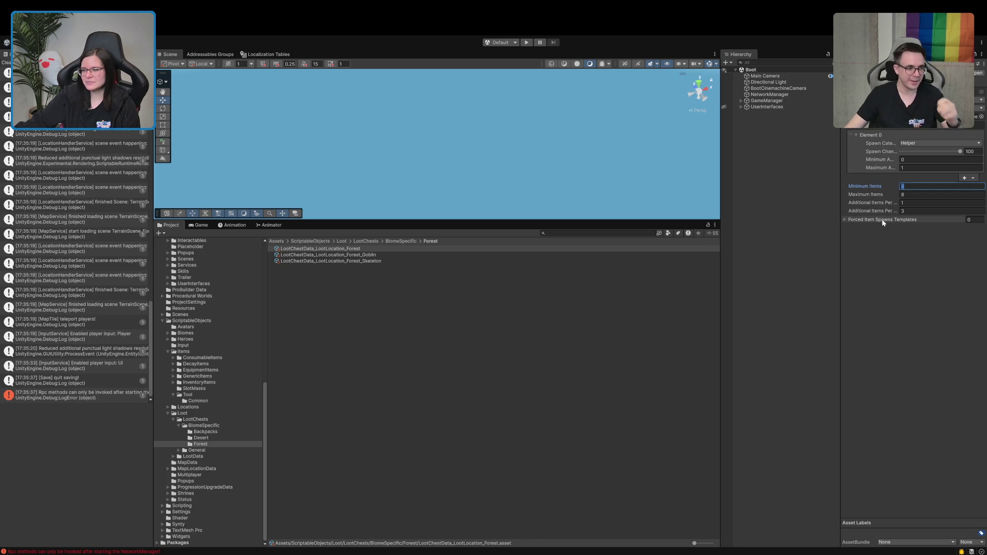
left_click_drag(839, 239, 798, 239)
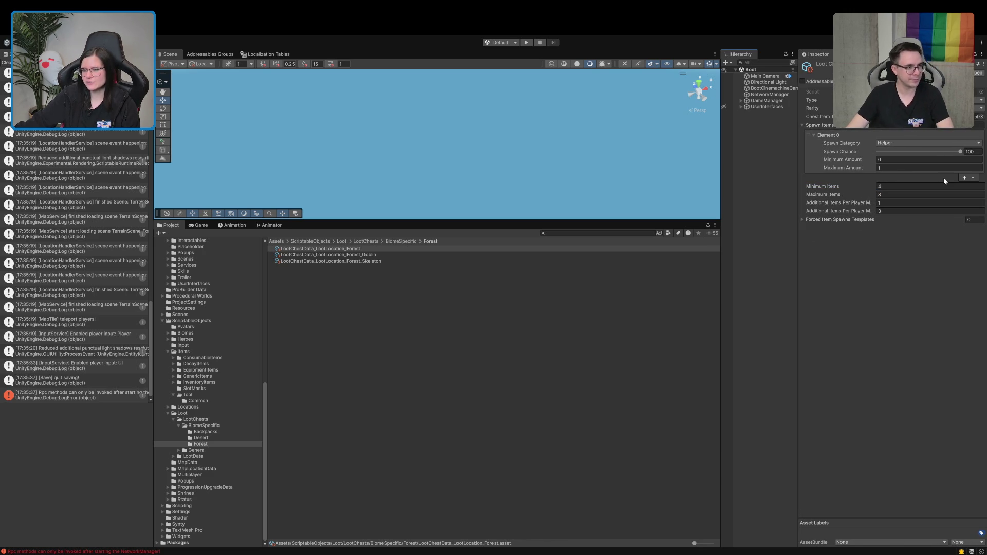
left_click(905, 162)
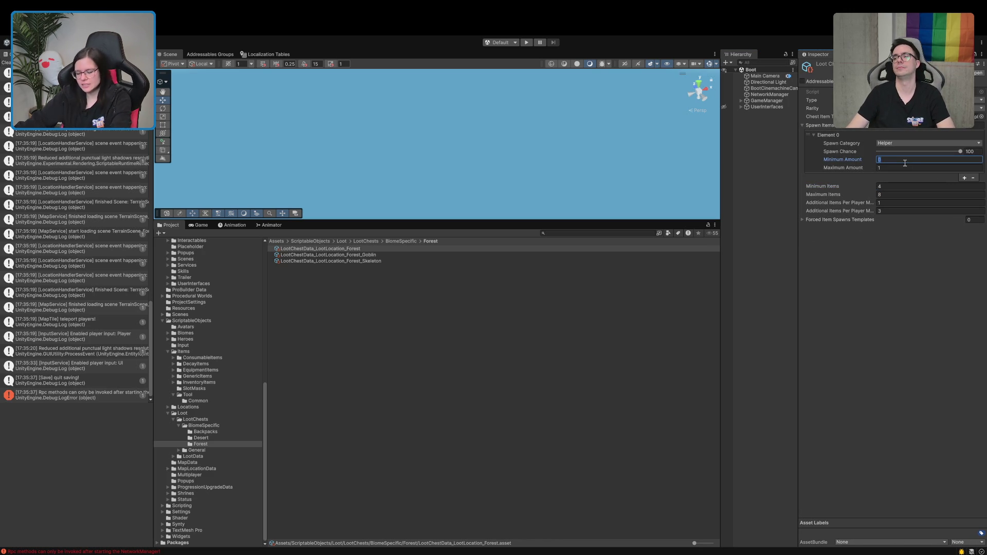
type("10")
double_click(888, 159)
left_click(603, 349)
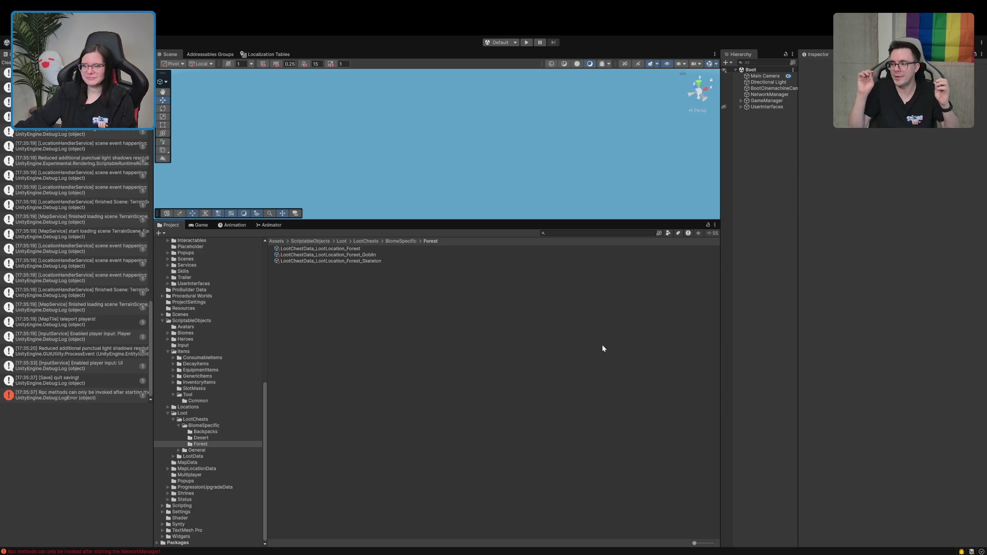
left_click(526, 42)
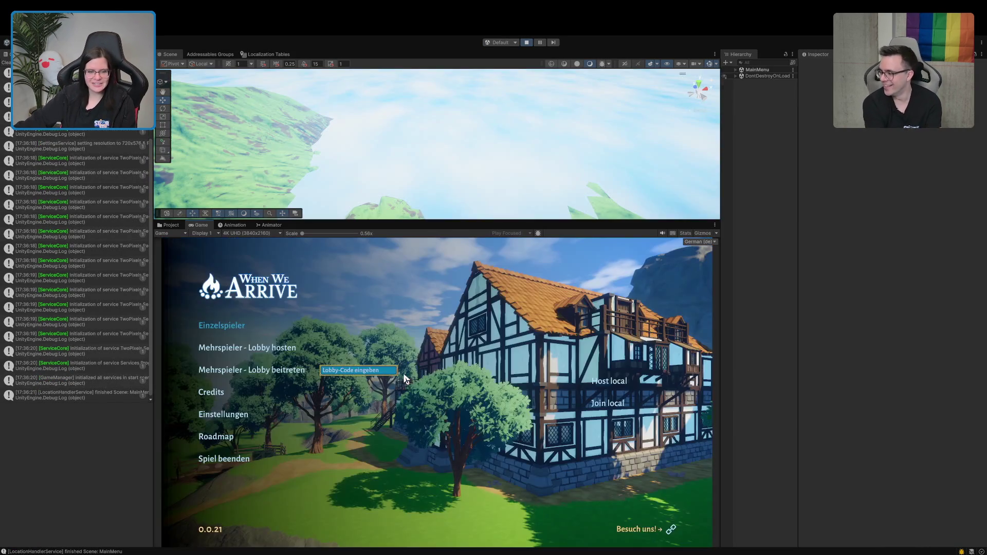
Step: Host a local game and run the character out of the tavern into the portal
left_click(252, 347)
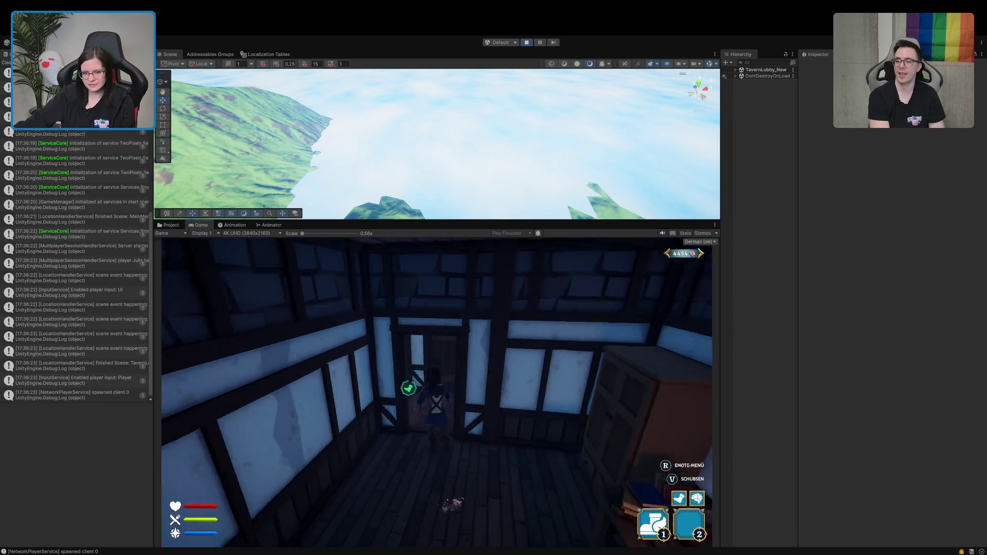
key("w")
key("w")
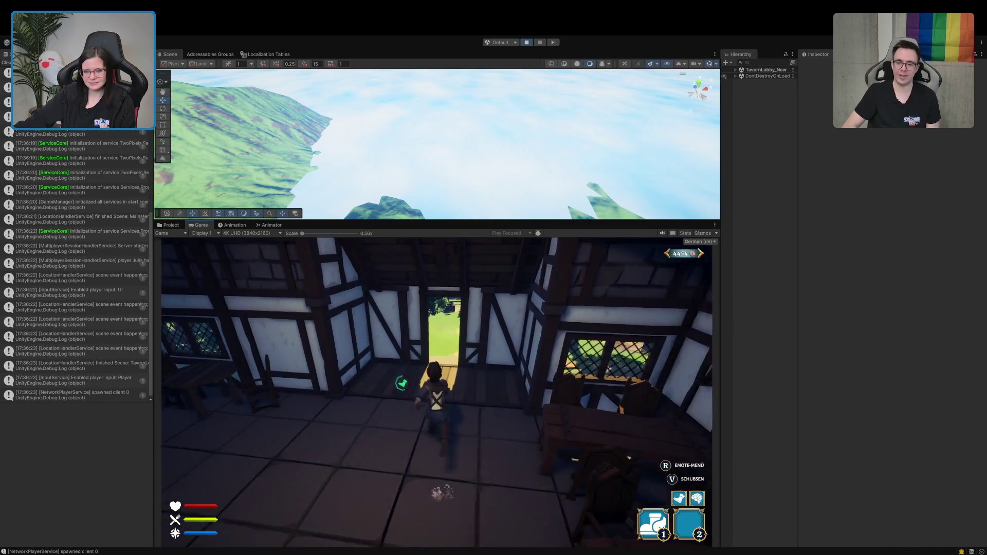
key("w")
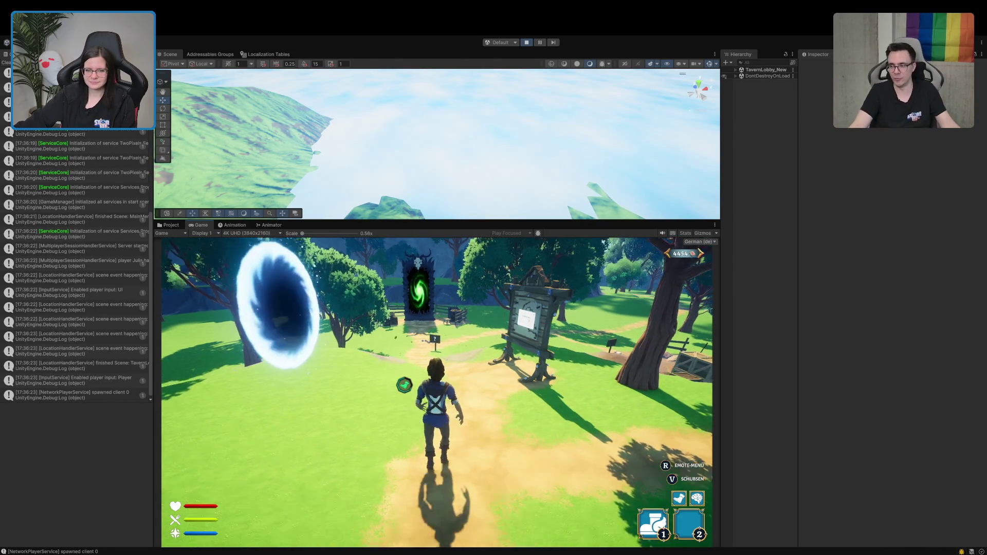
key("w")
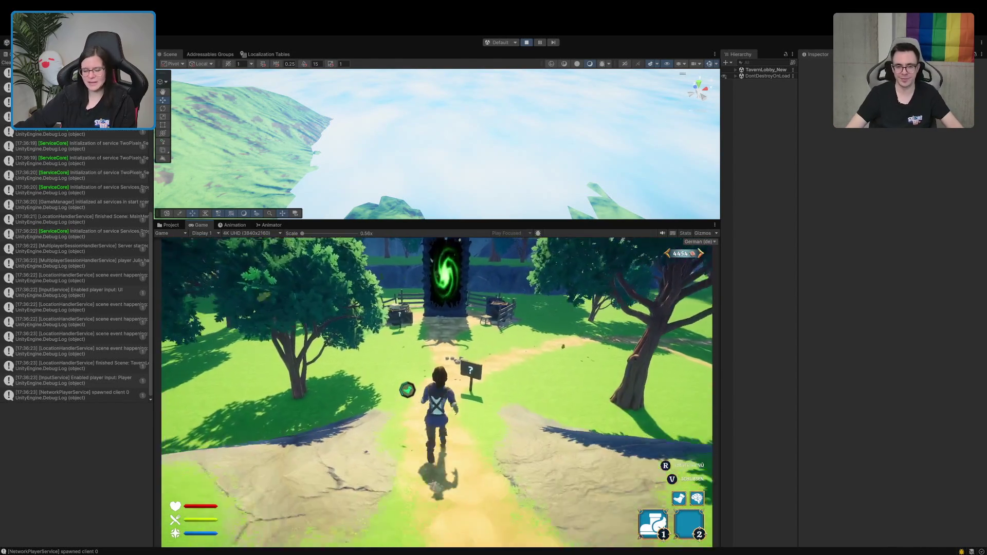
key("w")
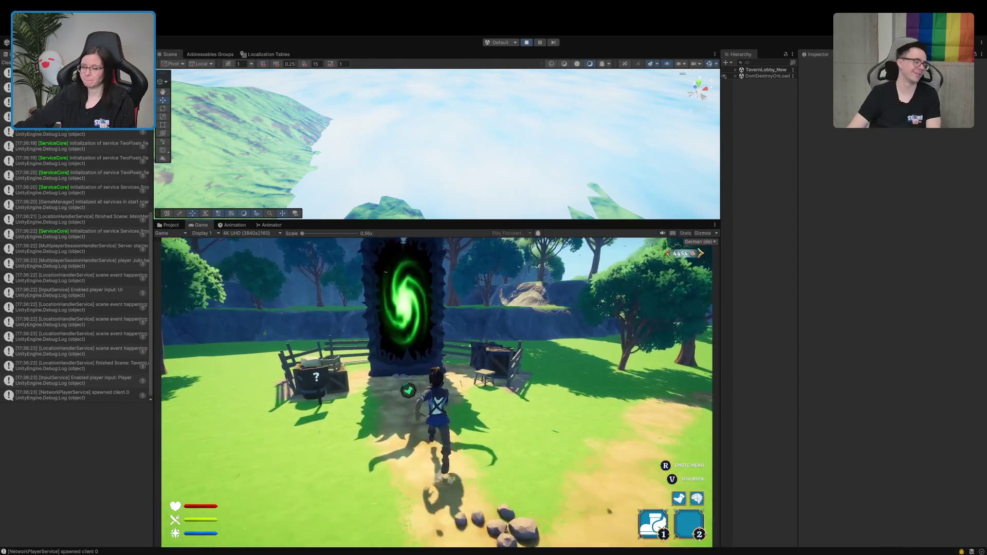
key("w")
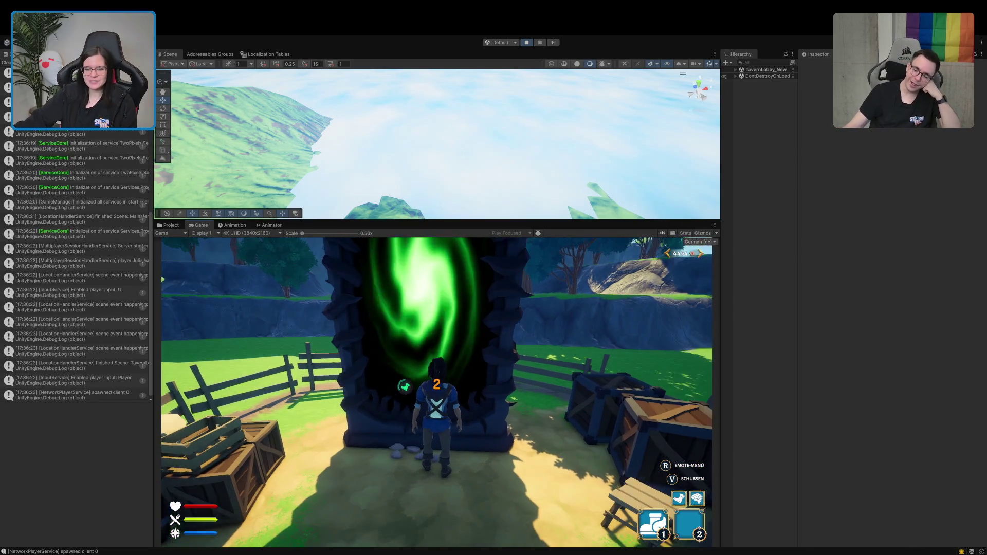
Step: Travel through the portal, run through the village to the forest hut, and open its chest
key("d")
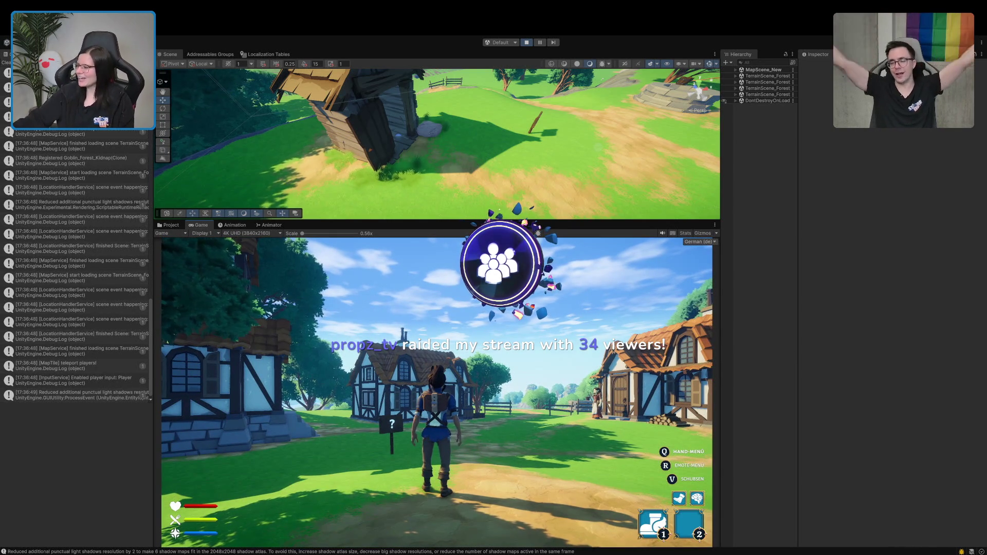
key("w")
key("w")
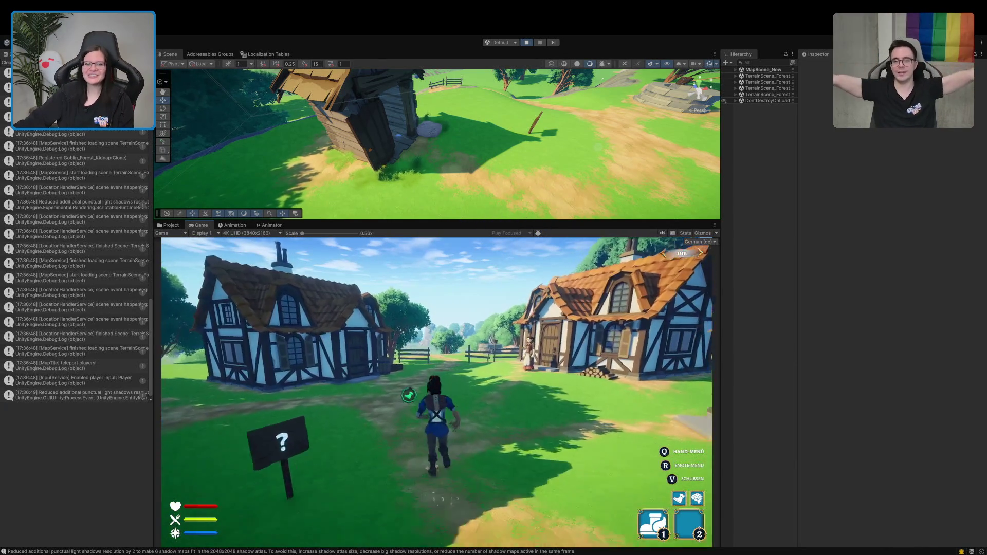
key("w")
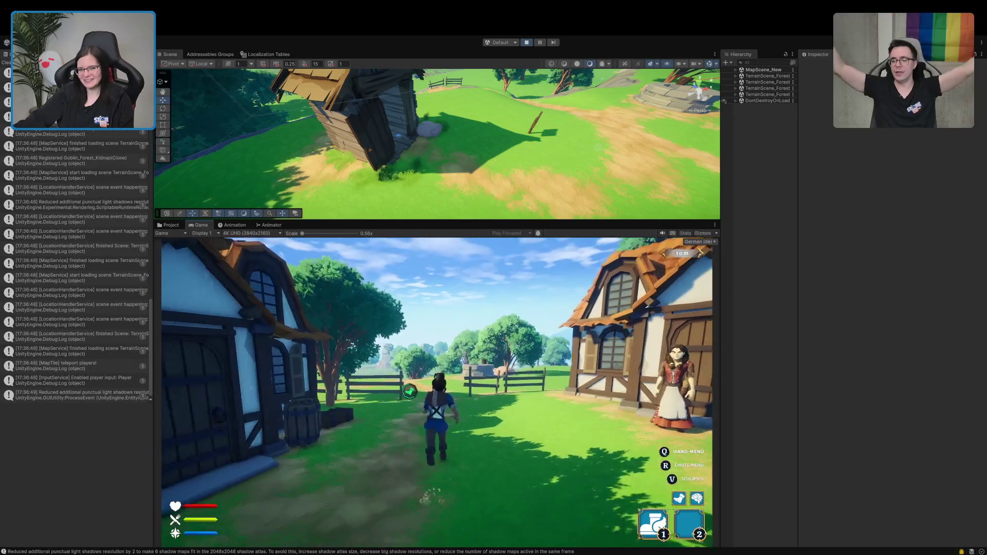
key("w")
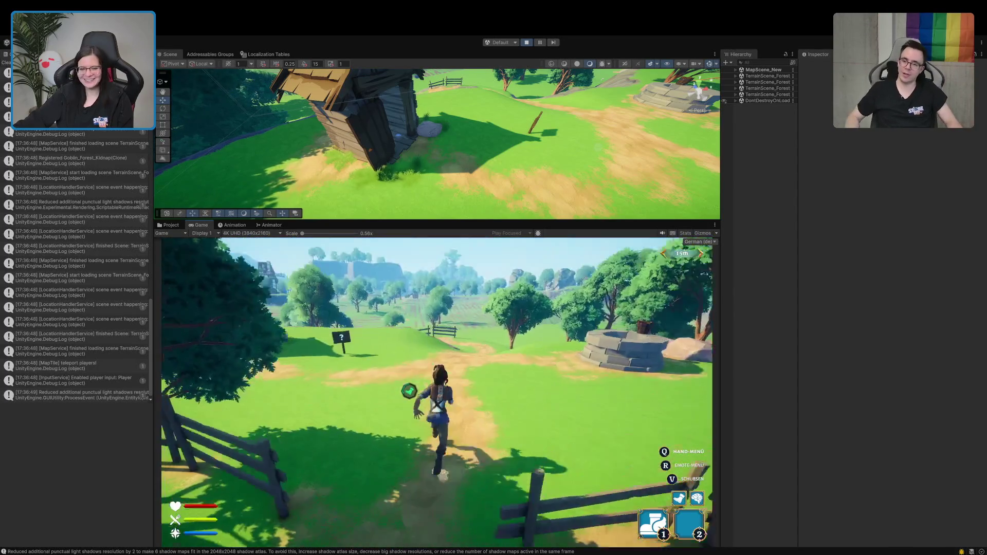
key("w")
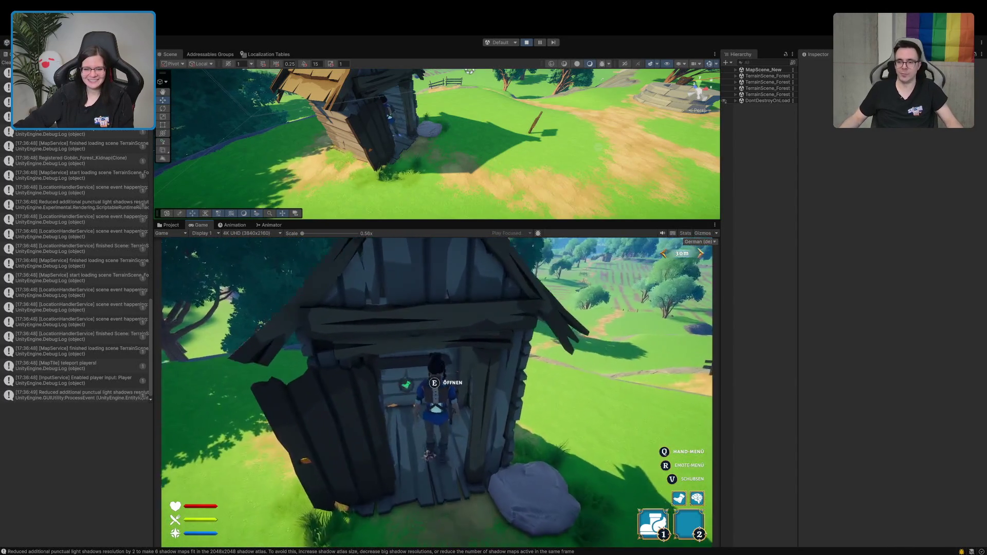
key("e")
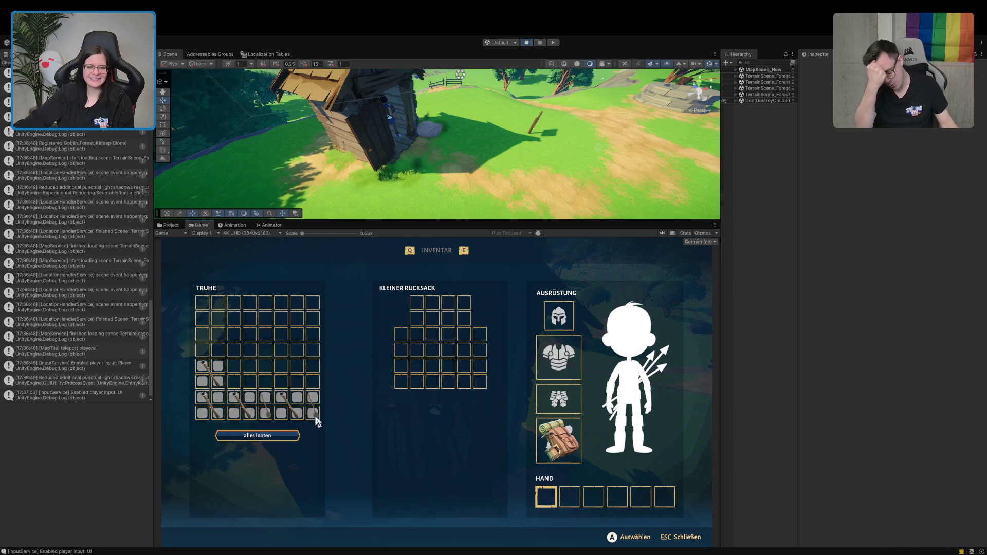
Step: Move the chest's shovel into the first hand slot, walk out of the shed, and stop Play mode
left_click(313, 412)
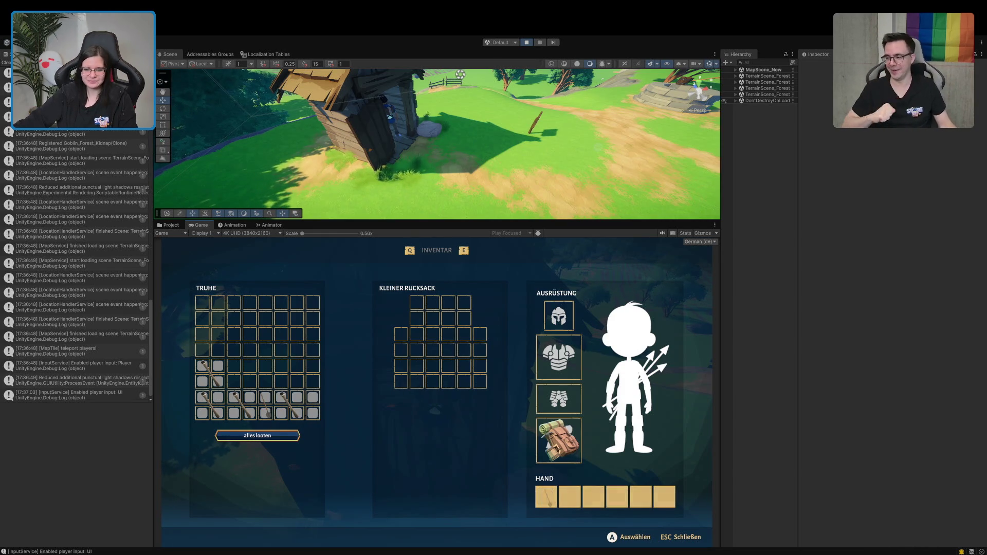
left_click(547, 497)
key("Escape")
key("s")
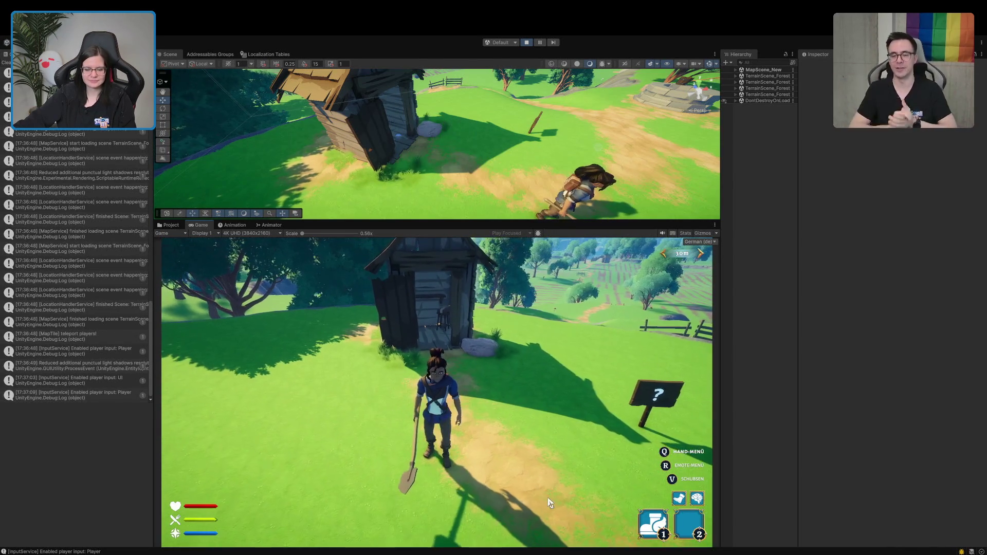
left_click(530, 45)
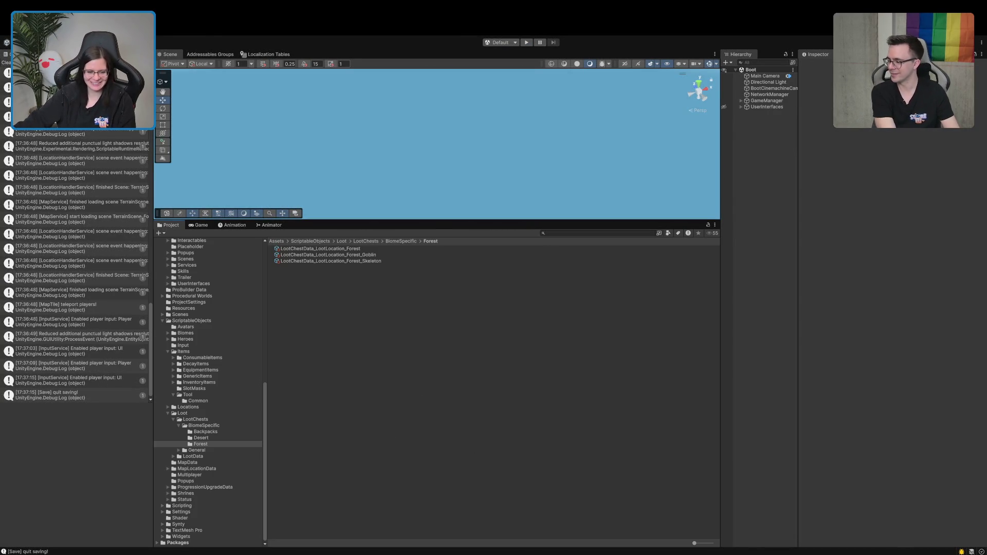
Step: In Rider, insert a #region block at the top of the ToolHandItem class
key("alt+Tab")
left_click(337, 347)
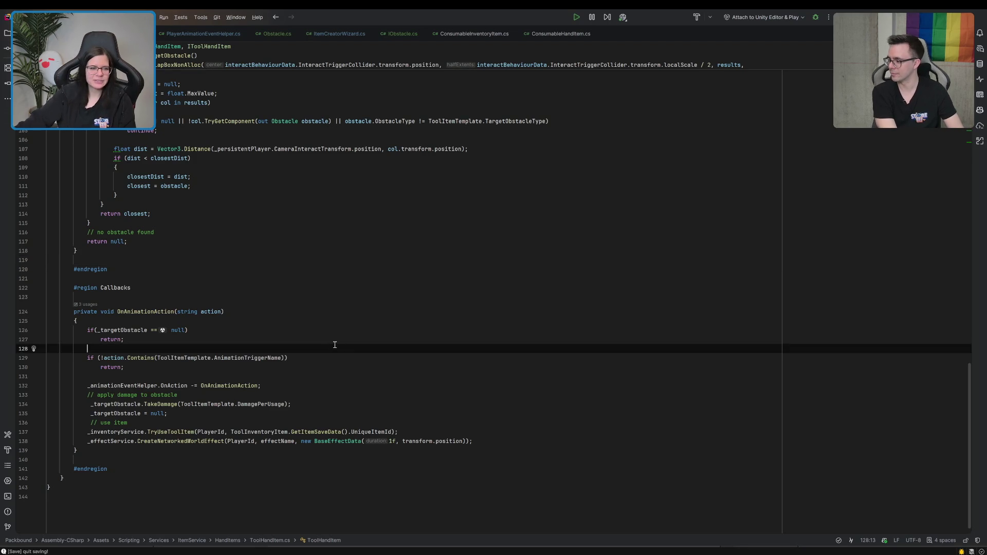
scroll(380, 298, "up", 15)
scroll(335, 288, "up", 2)
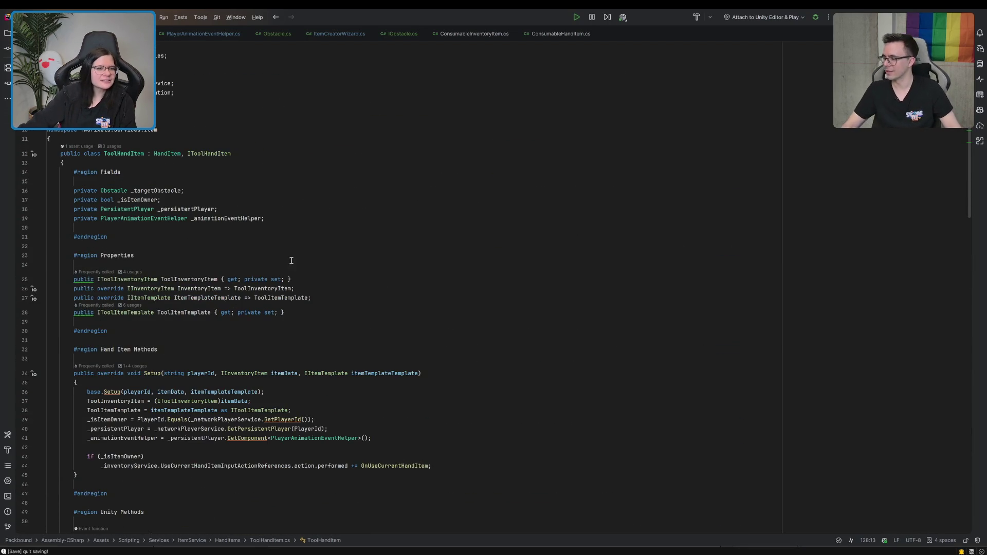
left_click(165, 163)
key("Return")
key("Return")
key("Up")
type("#region")
key("Tab")
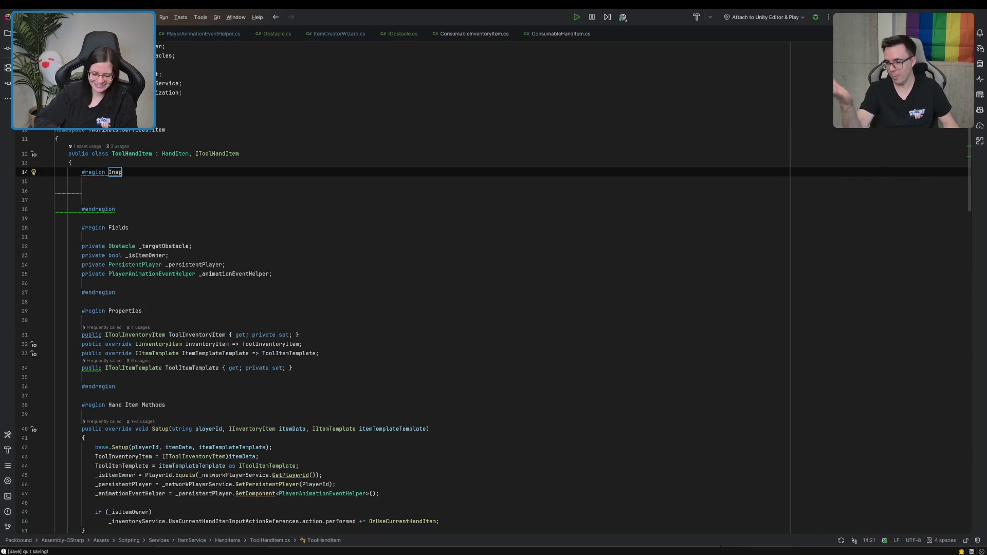
Step: Comment out the target-finding lines and the _targetObstacle assignment
scroll(494, 329, "down", 15)
left_click(95, 446)
left_click(151, 111)
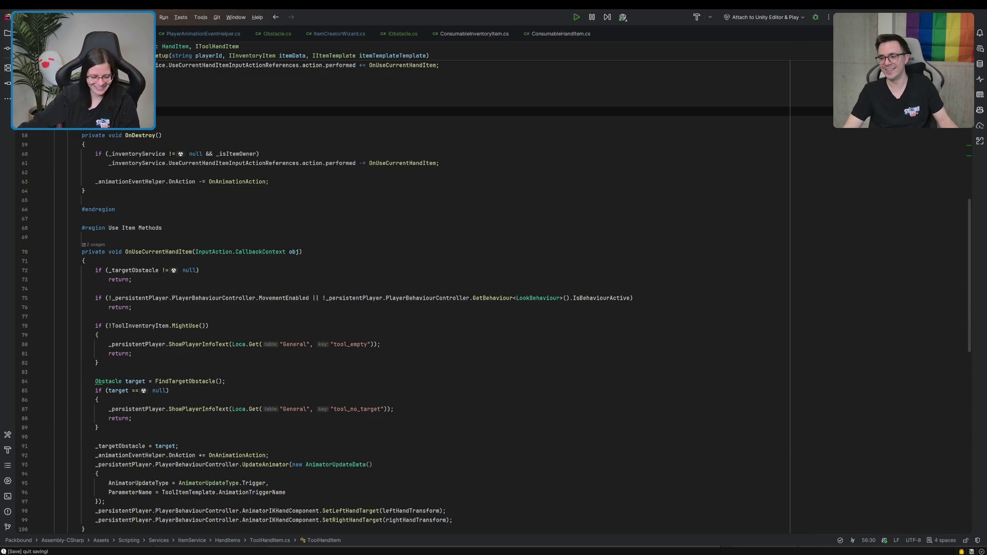
left_click_drag(95, 381, 99, 427)
key("ctrl+slash")
left_click(95, 446)
key("ctrl+slash")
Step: End the SetLeftHandTarget call with a semicolon and delete the SetRightHandTarget line
scroll(228, 199, "down", 2)
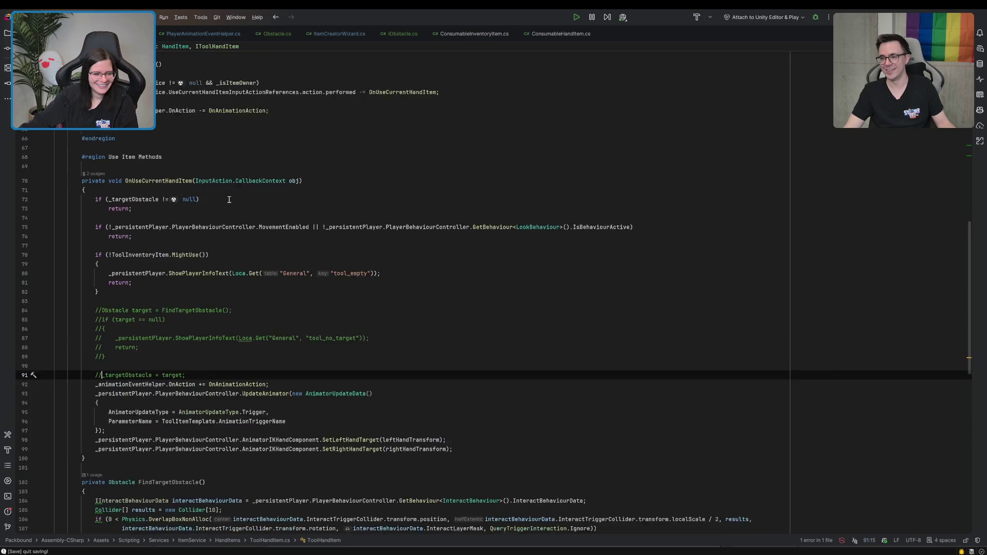
scroll(228, 199, "down", 2)
left_click(480, 398)
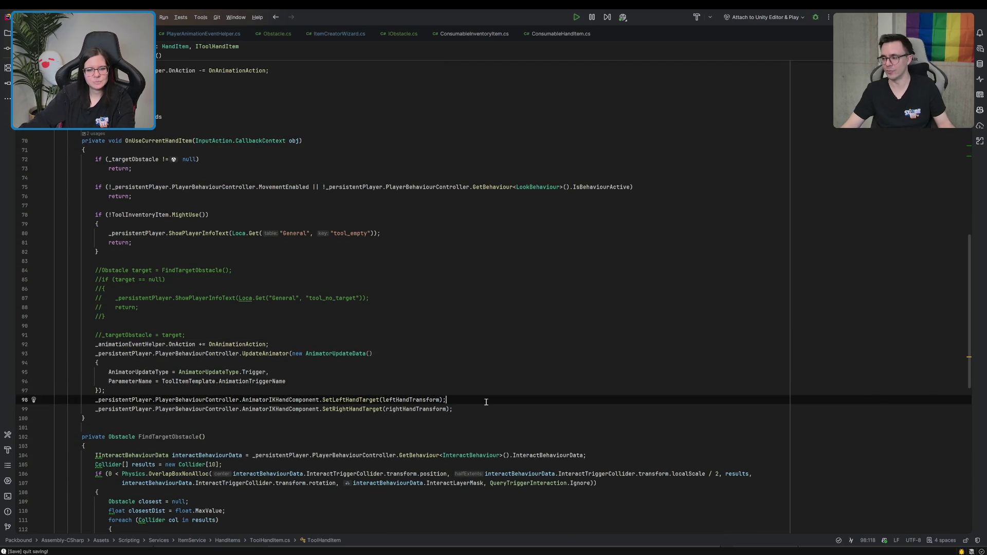
type(";")
key("shift+Down")
key("shift+End")
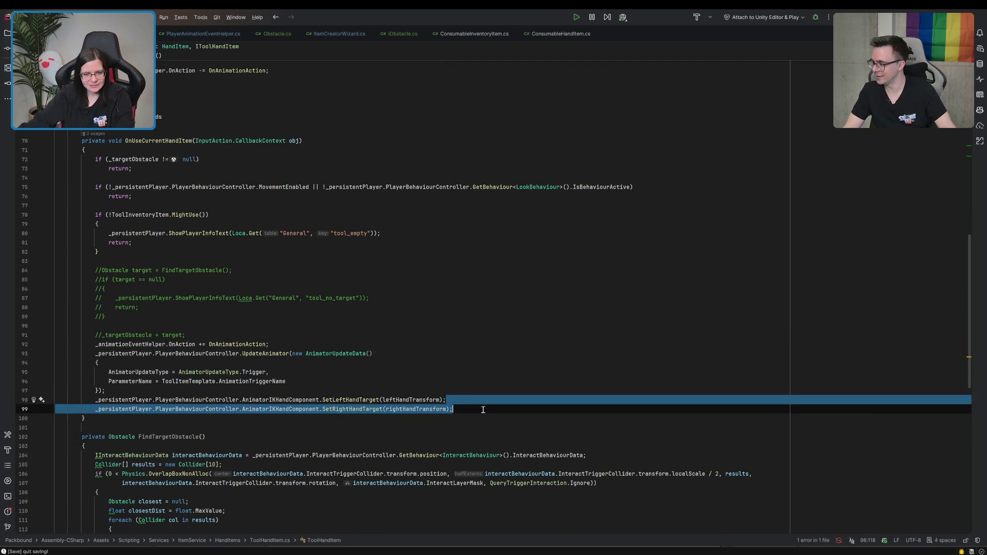
key("Delete")
Step: Delete the SetRightHandTarget(null) reset line and return to the Unity Editor
scroll(474, 435, "down", 15)
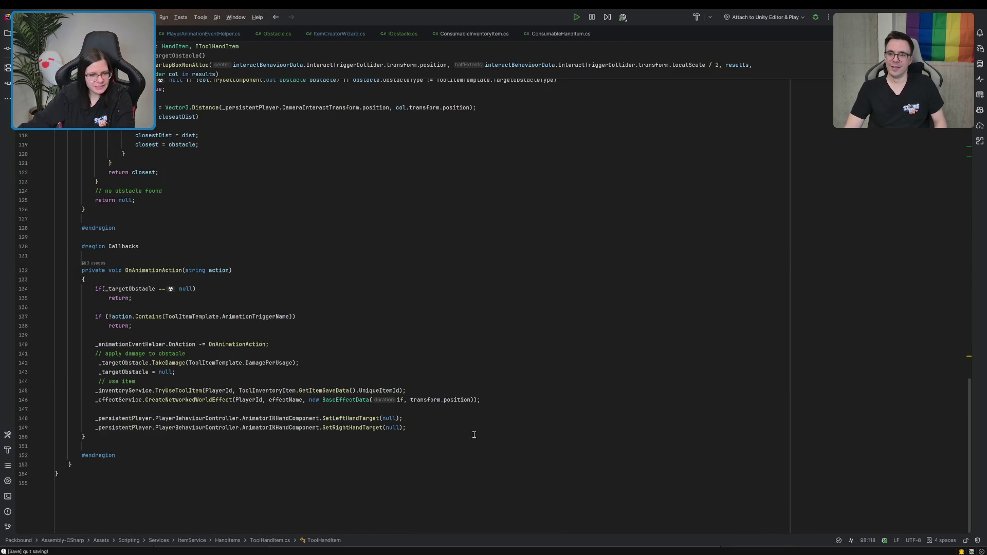
left_click(416, 419)
key("shift+Down")
key("shift+End")
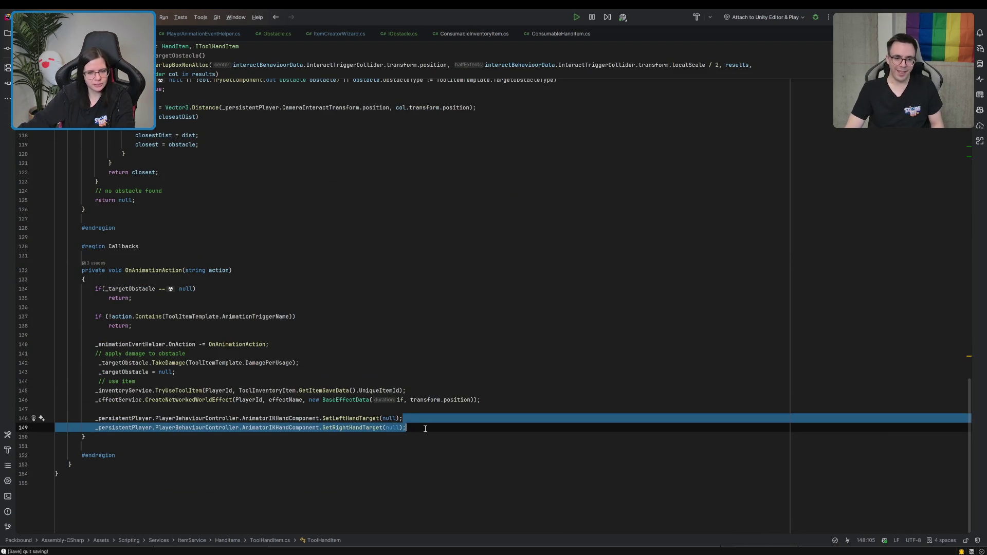
key("Delete")
left_click(452, 421)
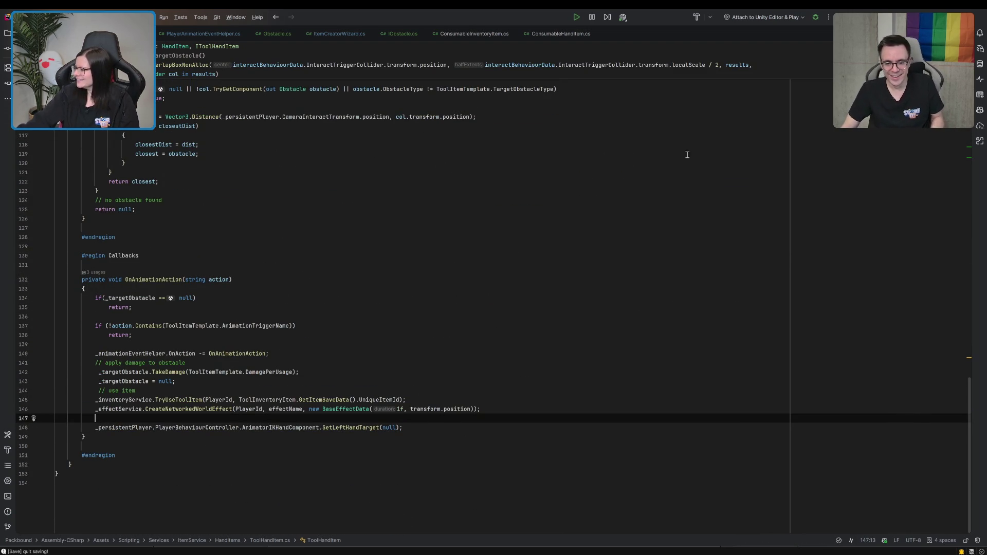
key("alt+Tab")
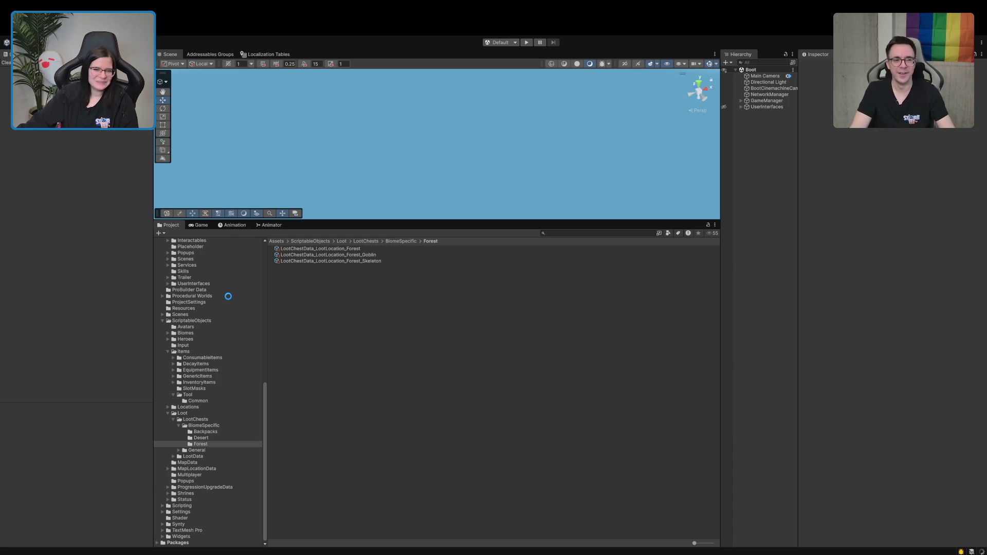
Step: Open the Shovel_Hand prefab from Tool/Common, deselect the shovel, and start Play mode with Ctrl+P
scroll(180, 448, "down", 5)
scroll(207, 417, "up", 5)
left_click(197, 400)
left_click(306, 261)
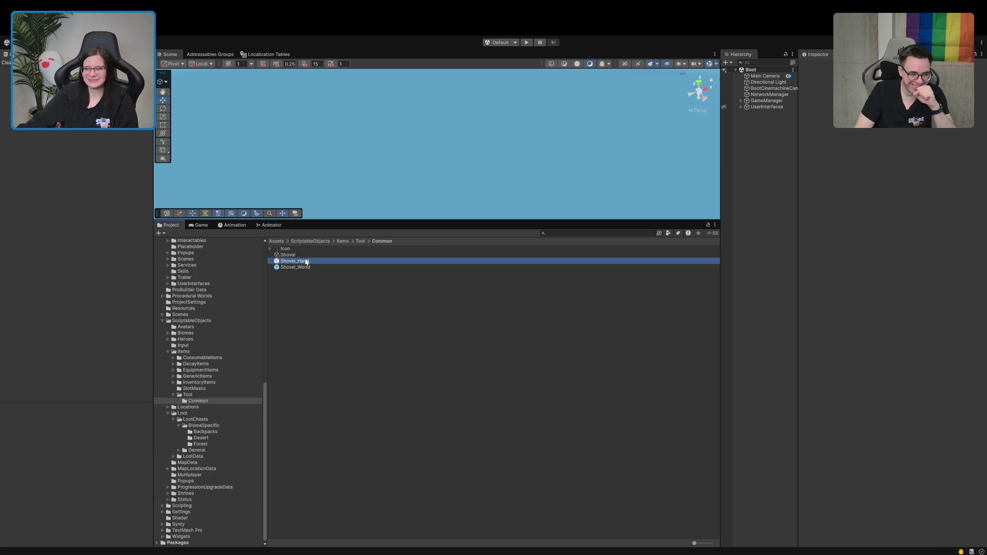
double_click(306, 261)
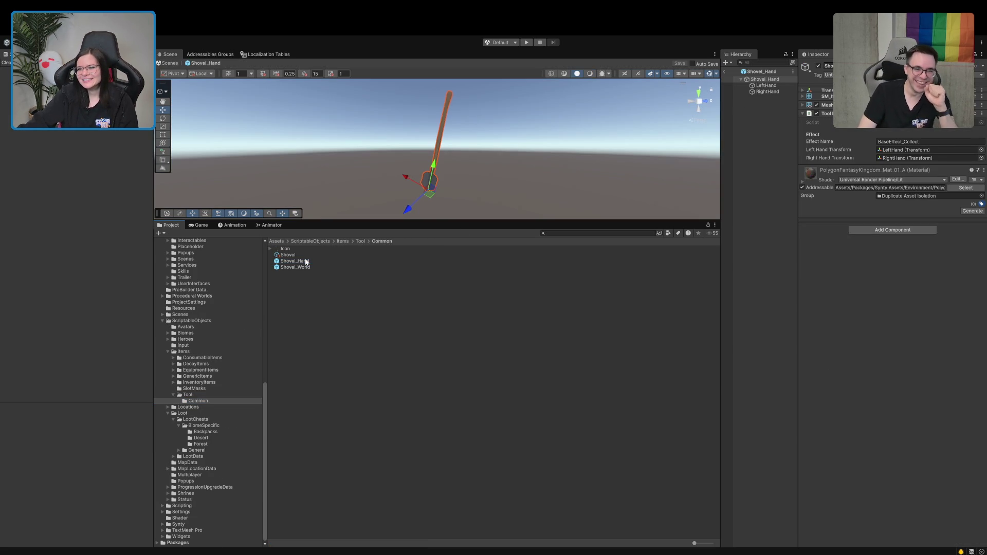
left_click(712, 389)
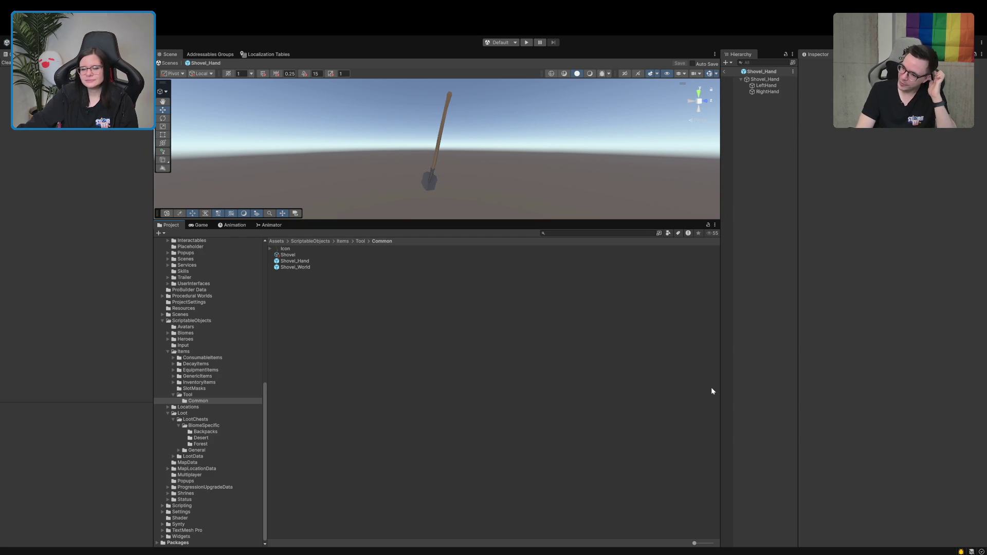
key("ctrl+p")
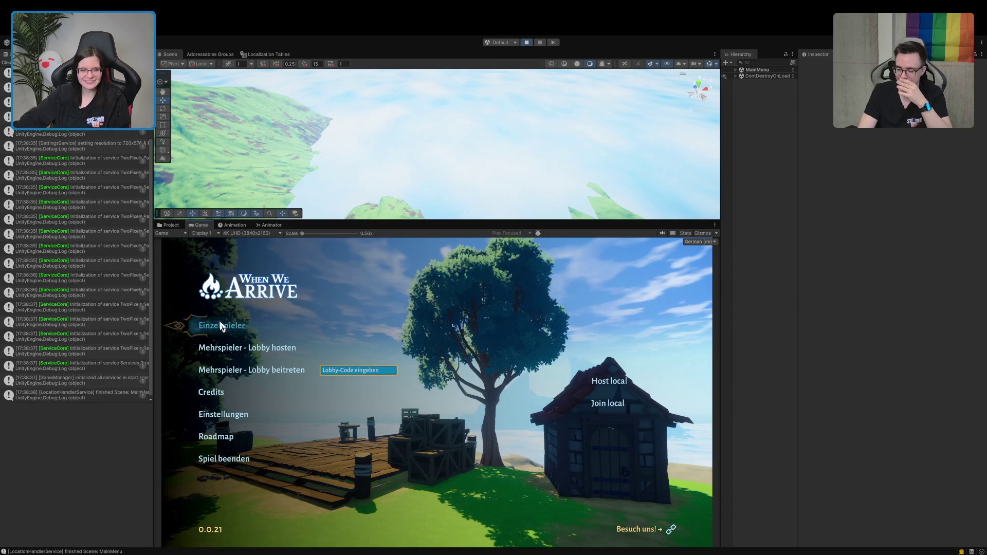
Step: Choose Einzelspieler and run from the tavern through the portal to the forest shack's doorway
left_click(221, 326)
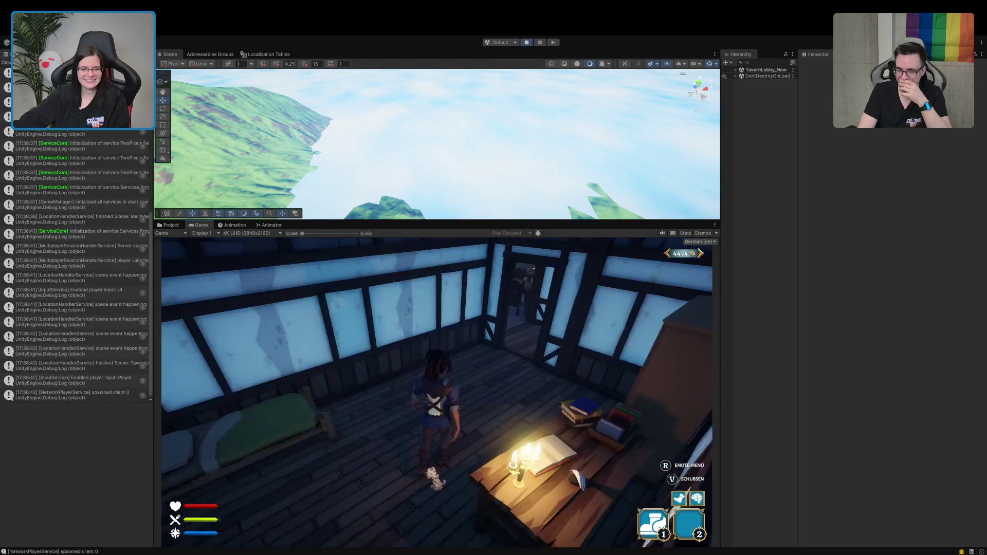
key("w")
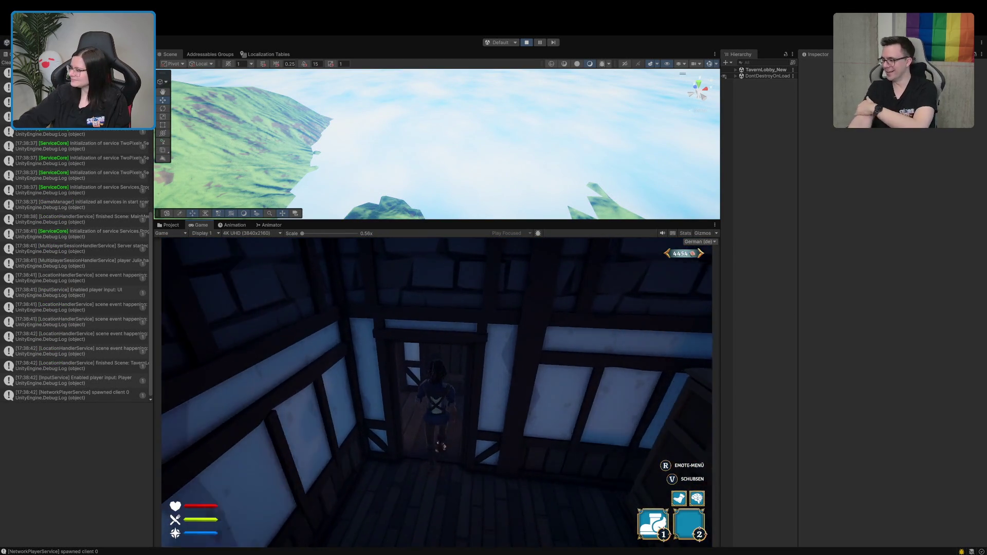
key("w")
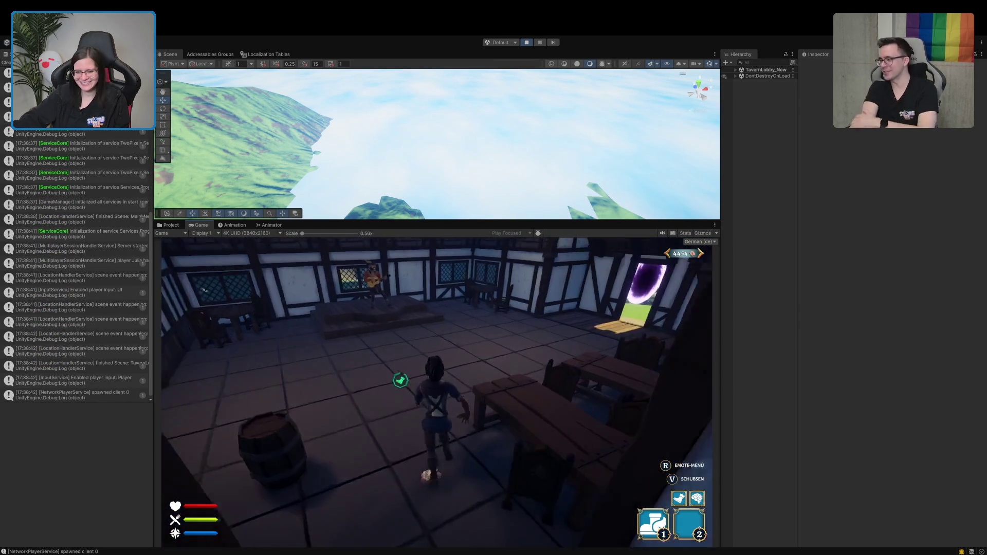
key("w")
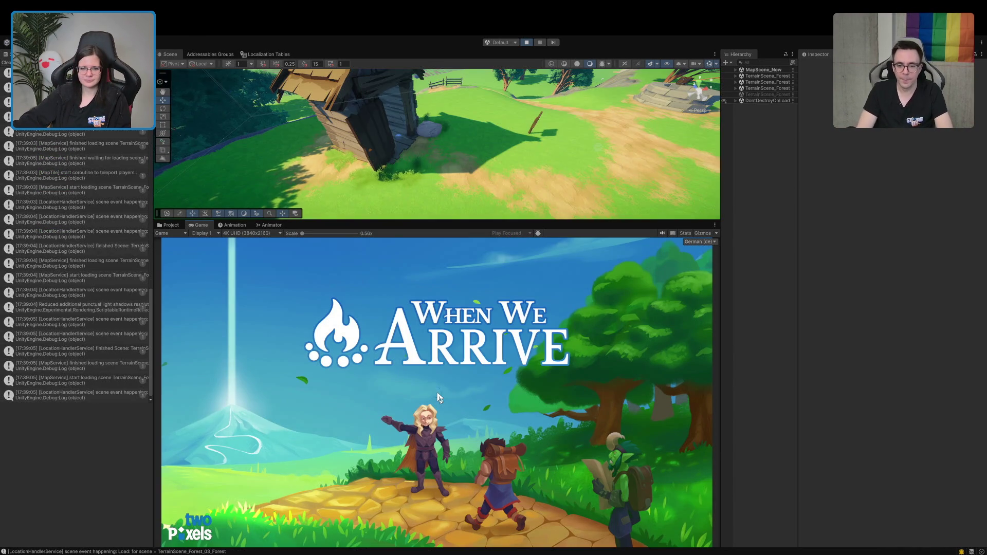
key("w")
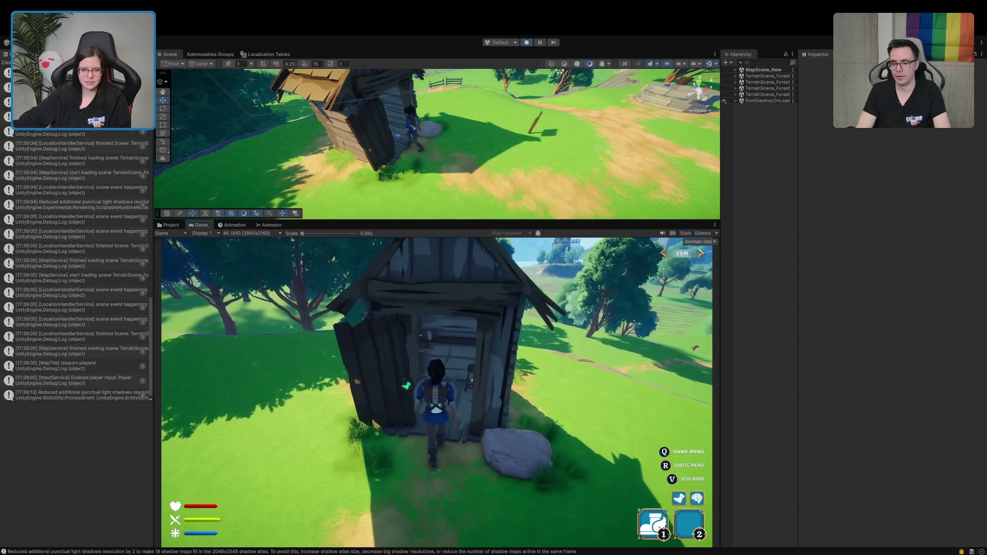
Step: Open and close the hut's chest, walk outside, dig once with the shovel, and stop the game
key("e")
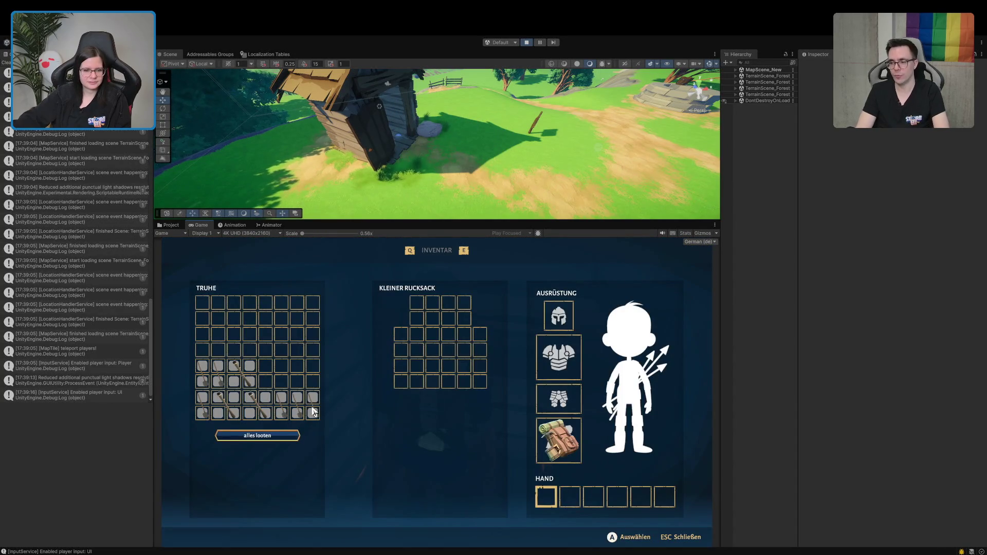
key("Escape")
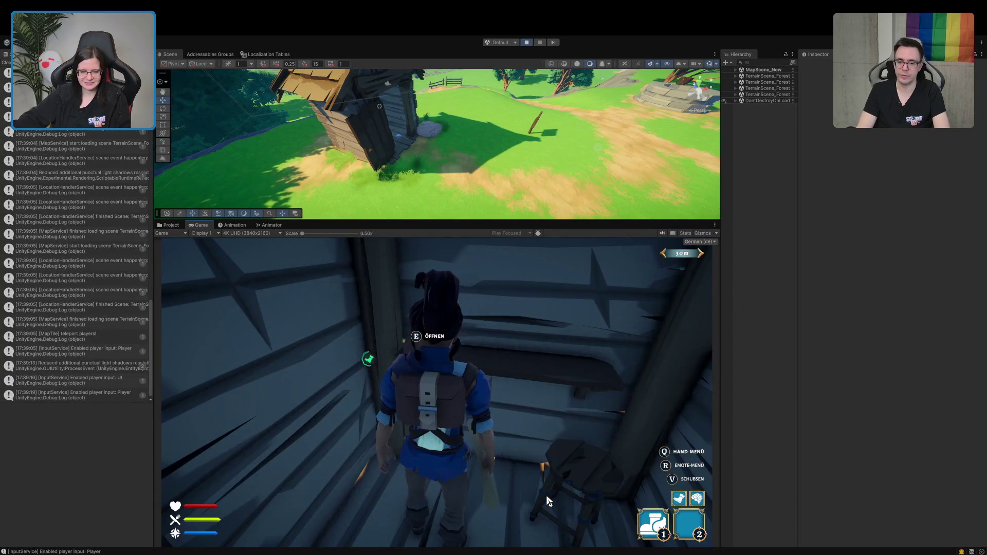
key("s")
key("s")
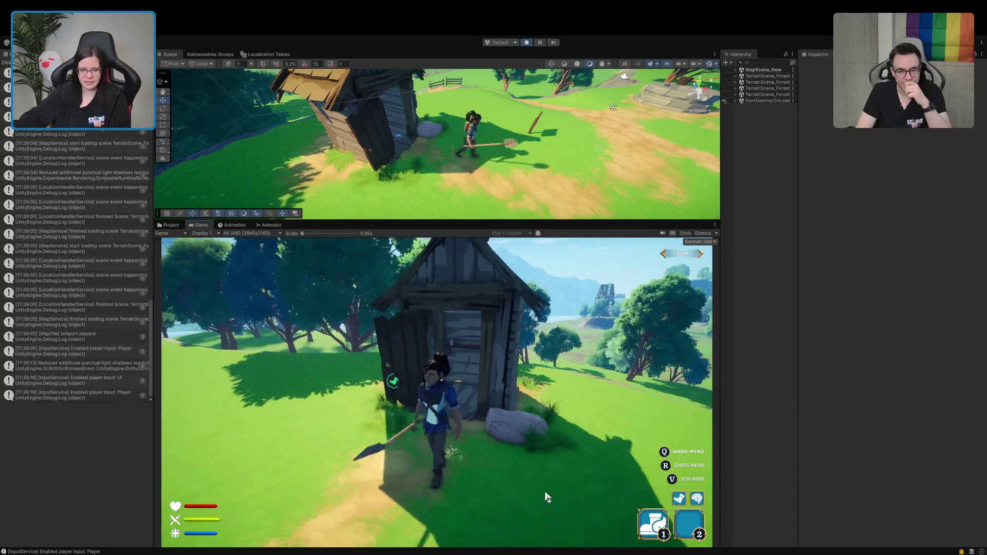
left_click(547, 497)
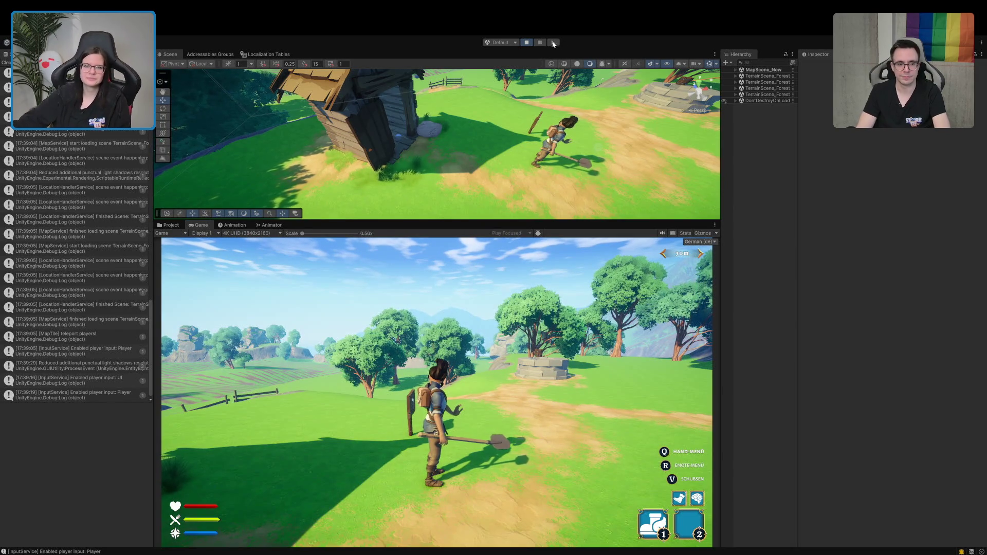
left_click(526, 42)
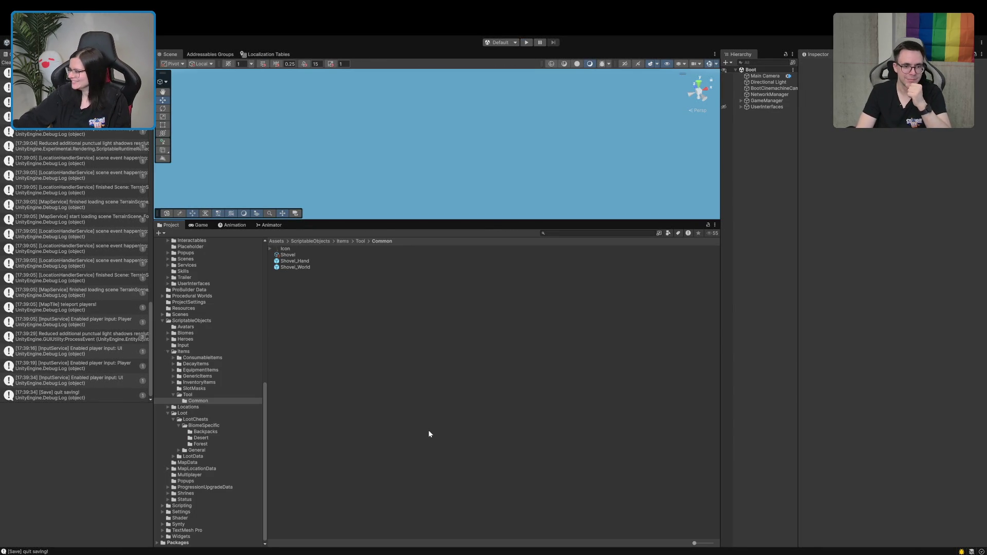
Step: In Rider, delete the Inspector hand-transform region and the SetLeftHandTarget line in the use method
key("super+Tab")
left_click(400, 323)
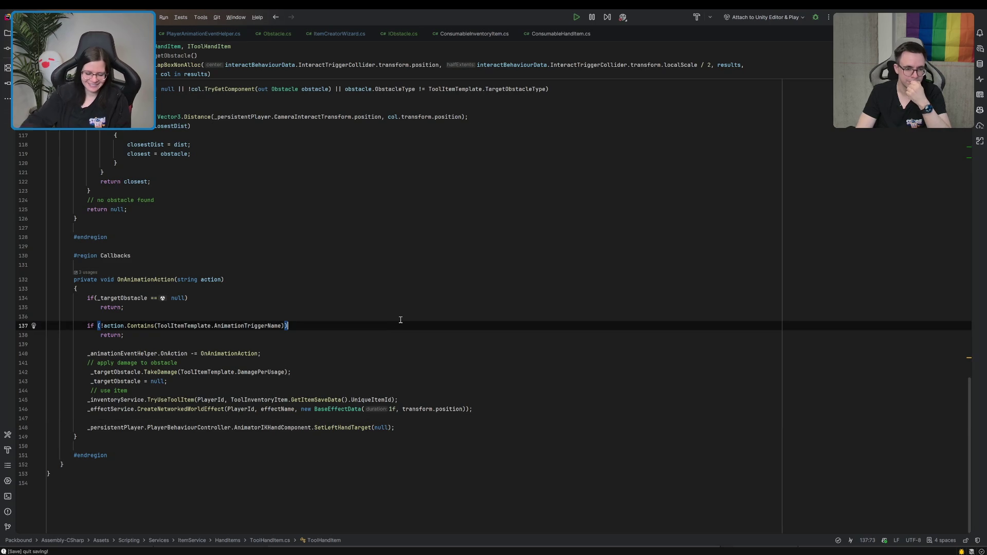
scroll(401, 320, "up", 20)
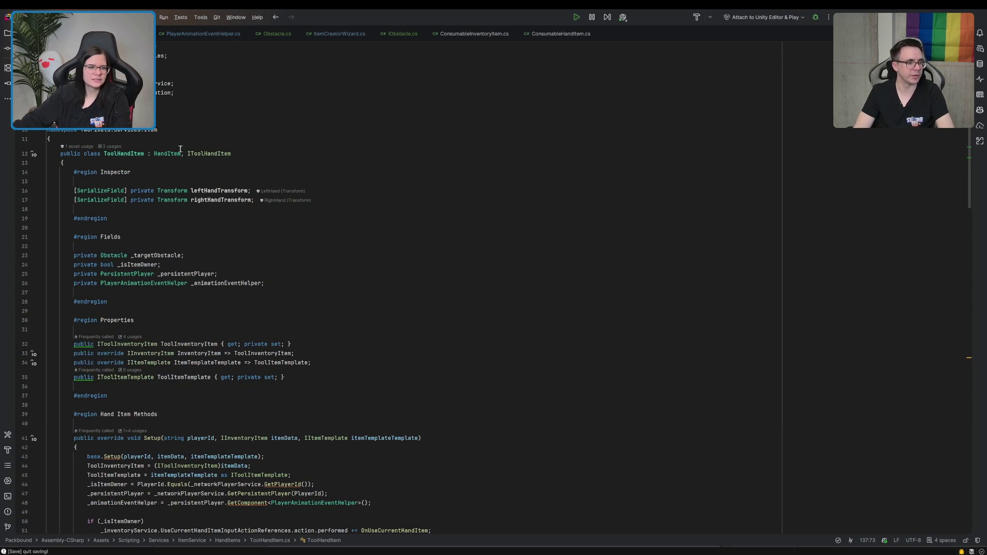
left_click(81, 164)
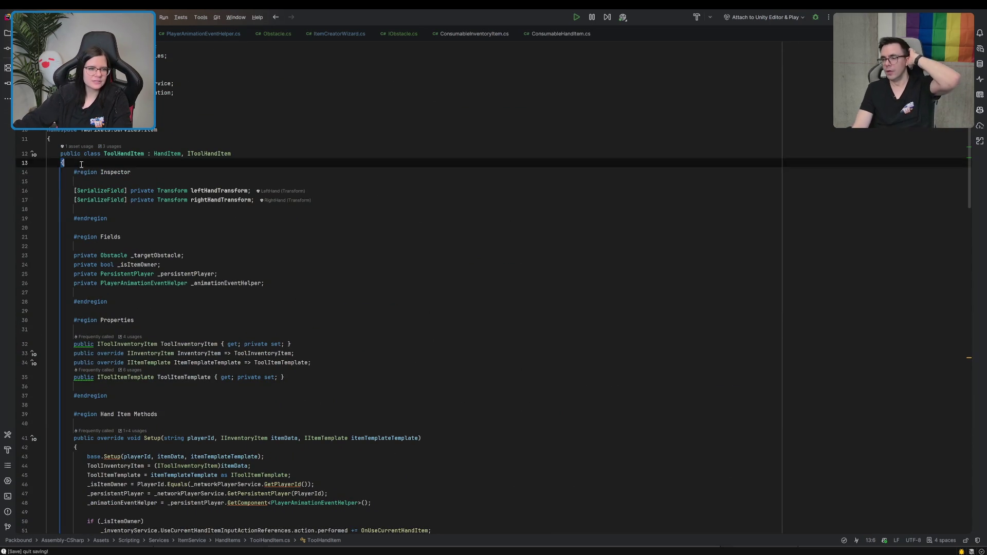
left_click(81, 227, "shift")
key("BackSpace")
scroll(244, 307, "down", 12)
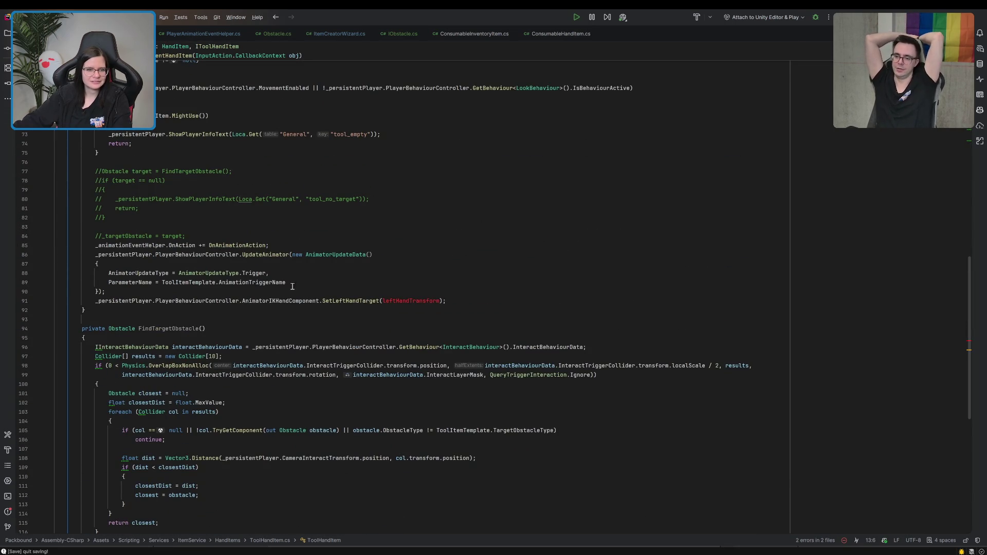
mouse_move(313, 283)
left_mouse_down()
mouse_move(480, 283)
mouse_move(490, 302)
left_mouse_up()
triple_click(490, 302)
key("BackSpace")
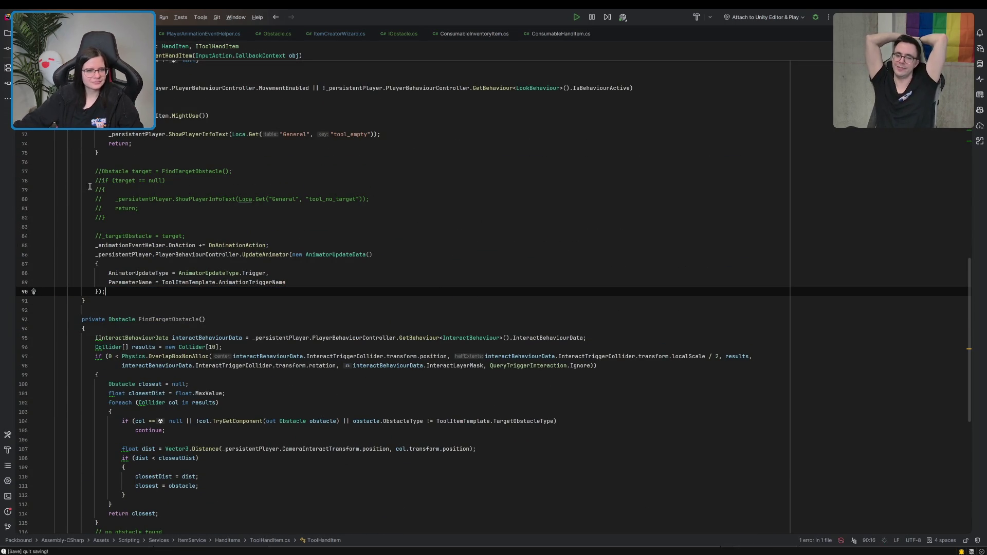
Step: Uncomment the FindTargetObstacle check on lines 77–82 and review the _targetObstacle uses
left_click_drag(95, 171, 102, 217)
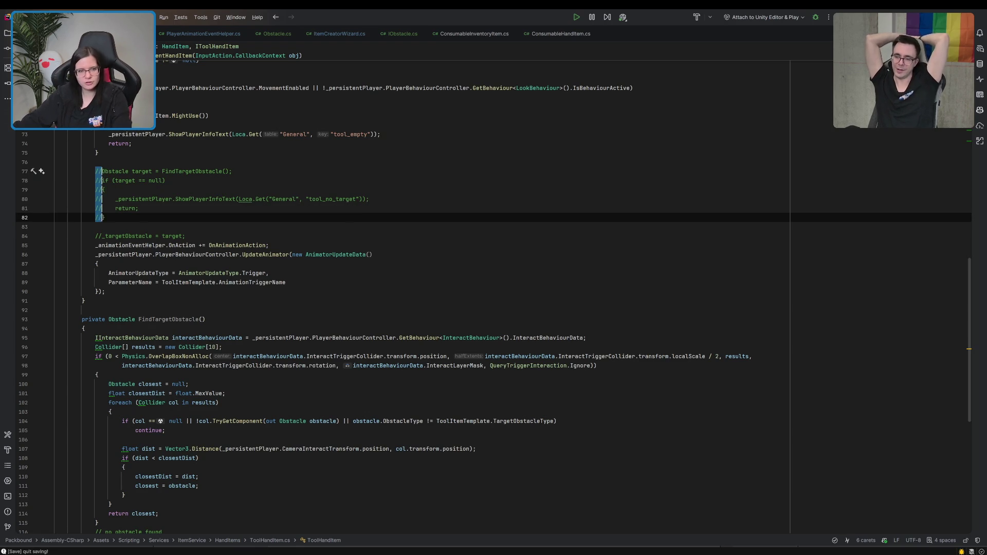
key("Delete")
scroll(102, 217, "down", 5)
scroll(103, 218, "up", 5)
left_click(108, 211)
scroll(213, 356, "down", 10)
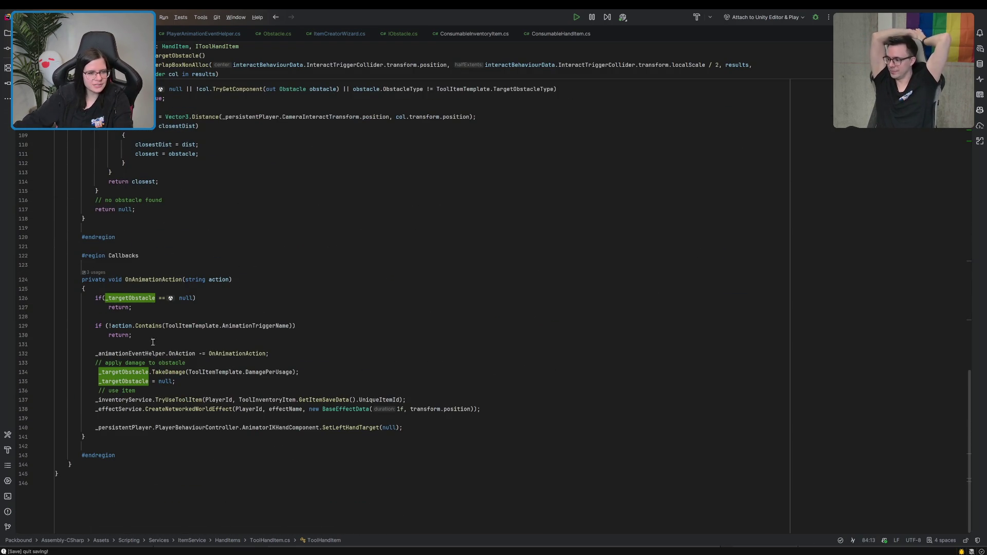
Step: Delete the left-hand target reset line and return to the Unity Editor
left_click(419, 422)
left_click(482, 409, "shift")
key("BackSpace")
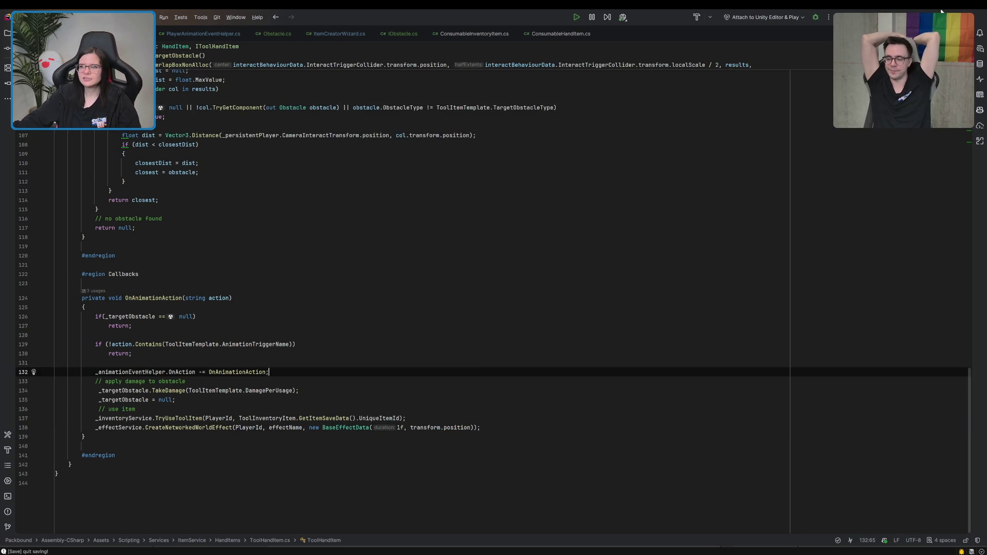
key("alt+Tab")
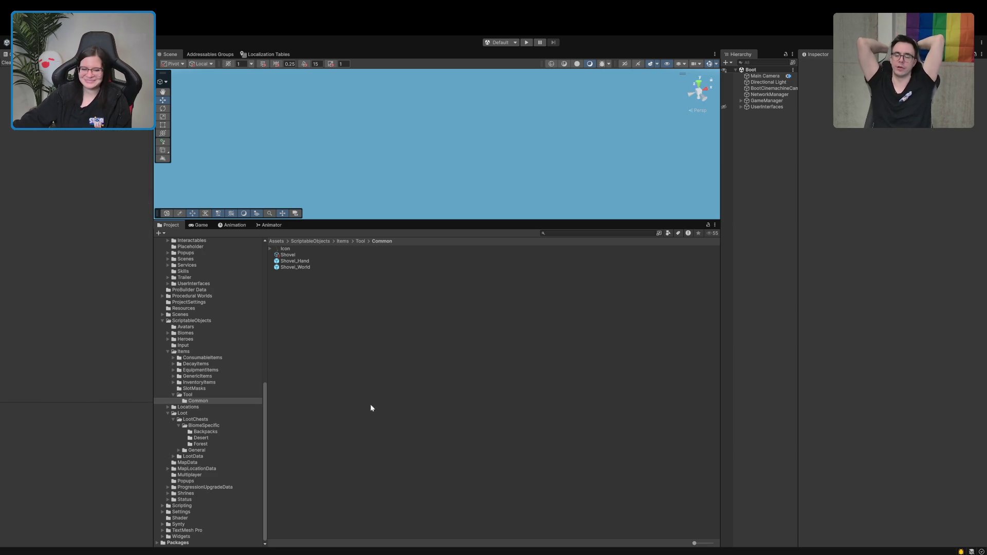
Step: Glance at ToolHandItem.cs in Rider, then return to the Unity Editor
key("super+Tab")
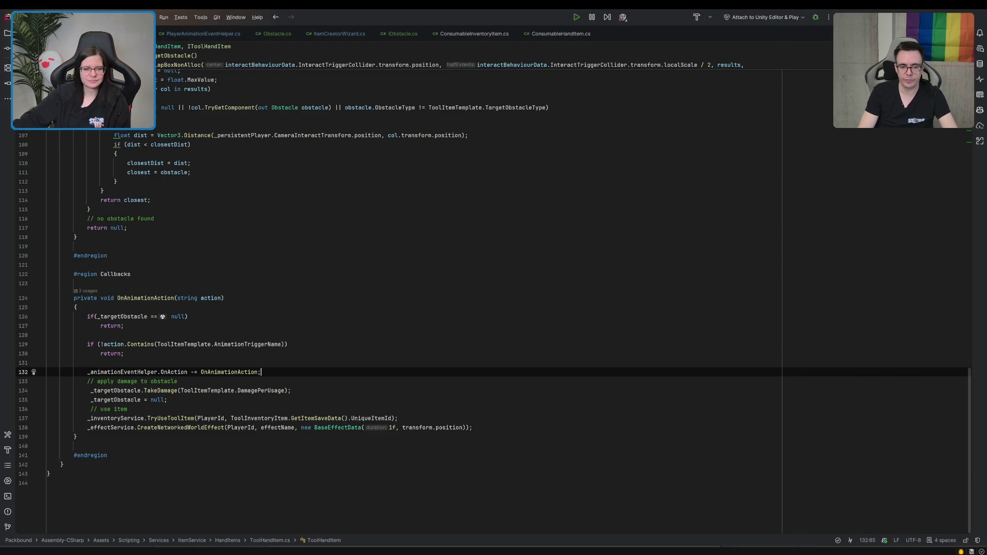
key("alt+Tab")
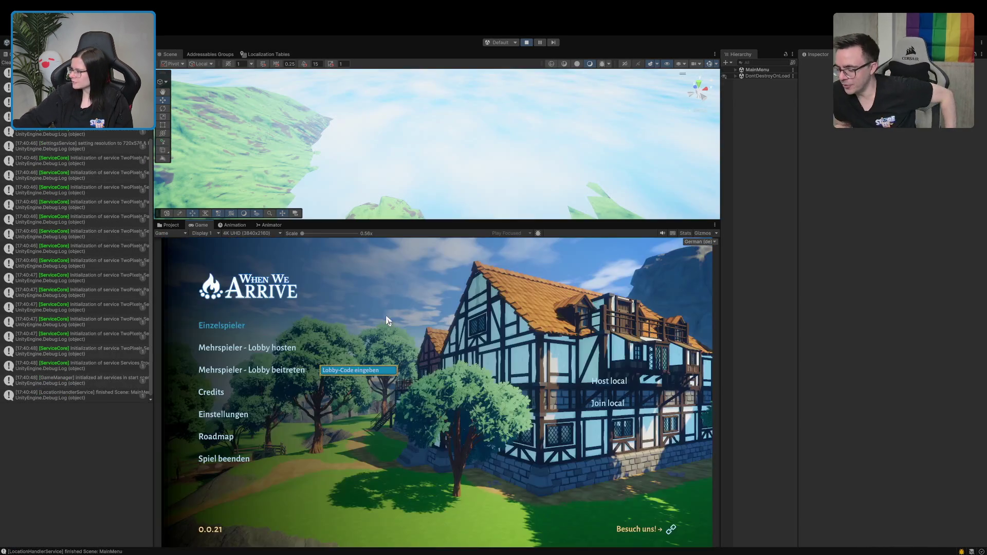
Step: Choose Einzelspieler and walk through the tavern hall outside toward the purple portal
left_click(190, 331)
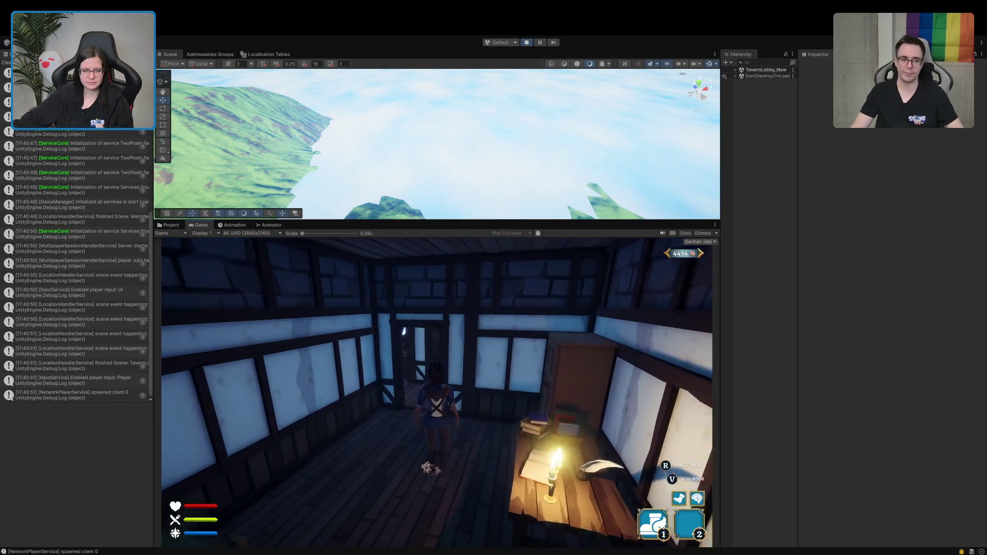
key("w")
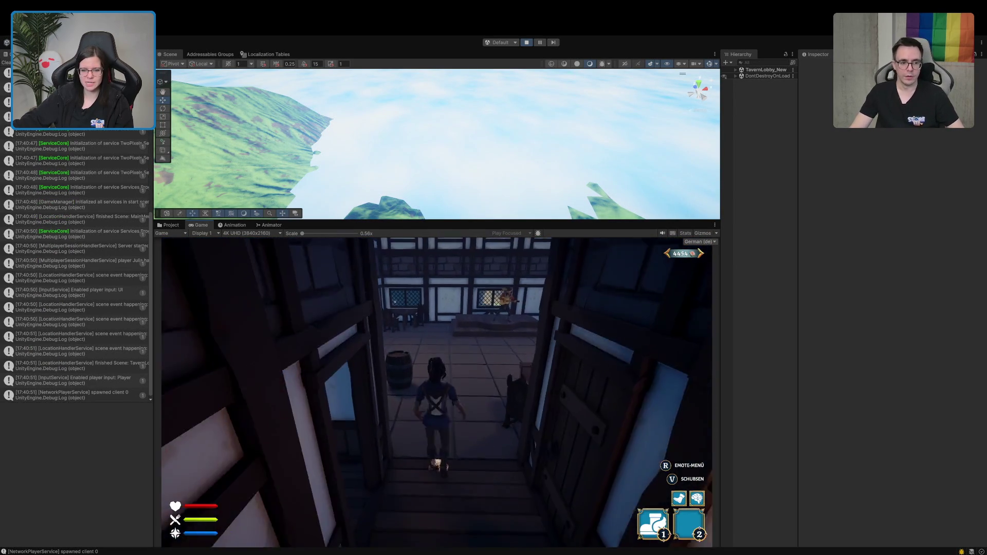
key("w")
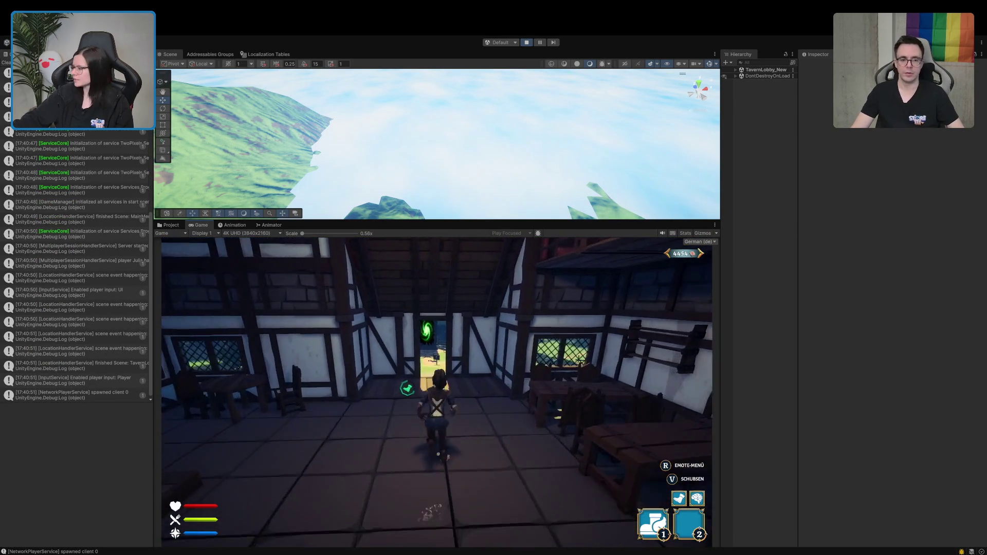
key("w")
key("w")
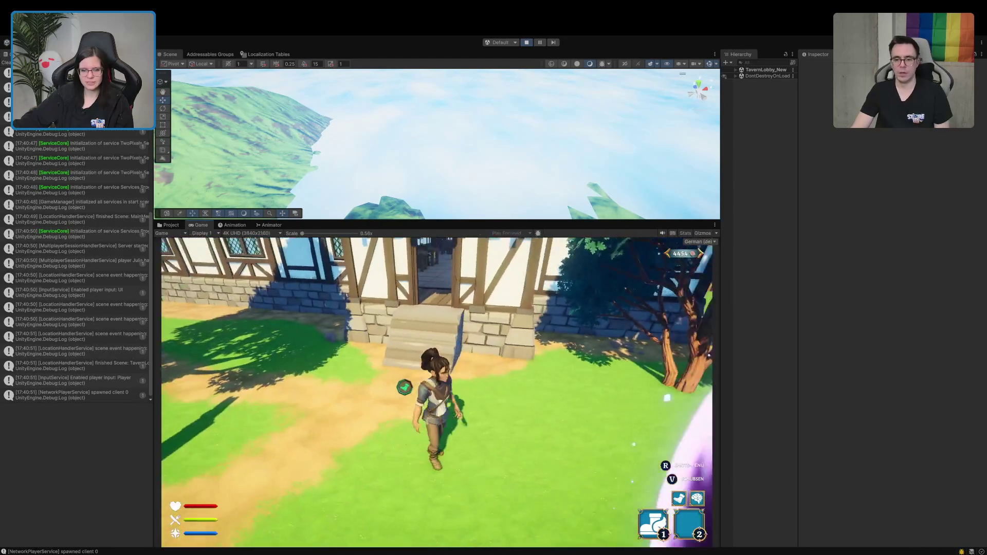
key("w")
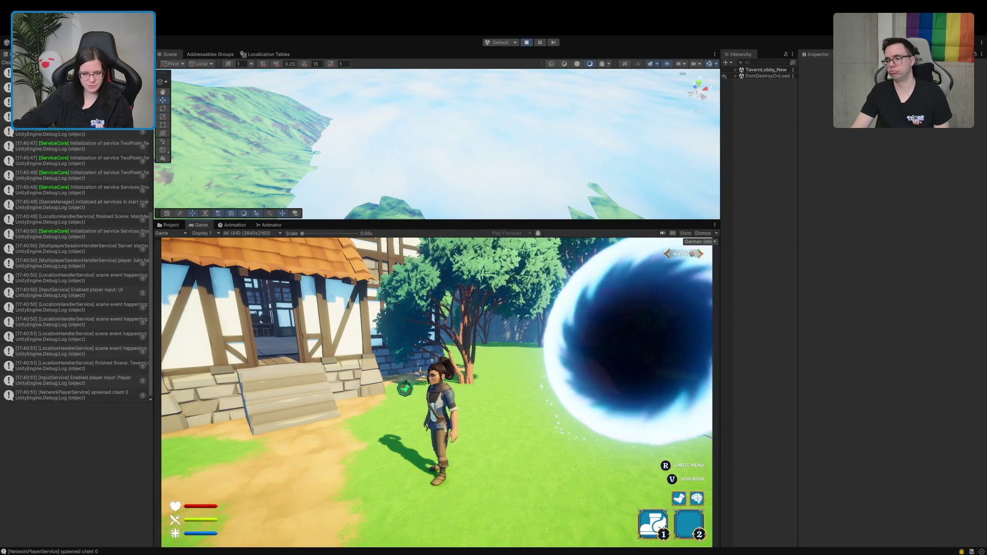
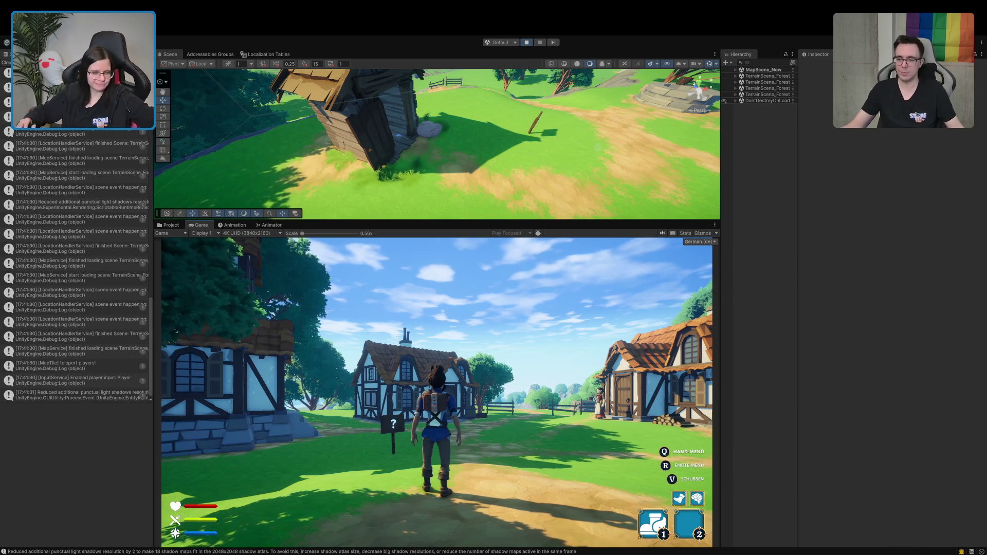
Step: Run the character through the village, past the fences, into the hut up to the chest
key("w")
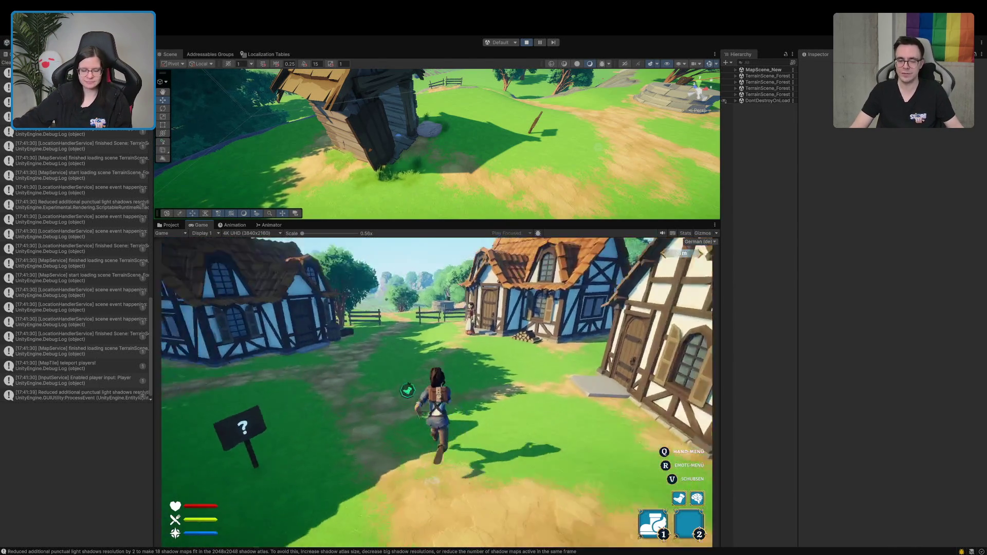
key("w")
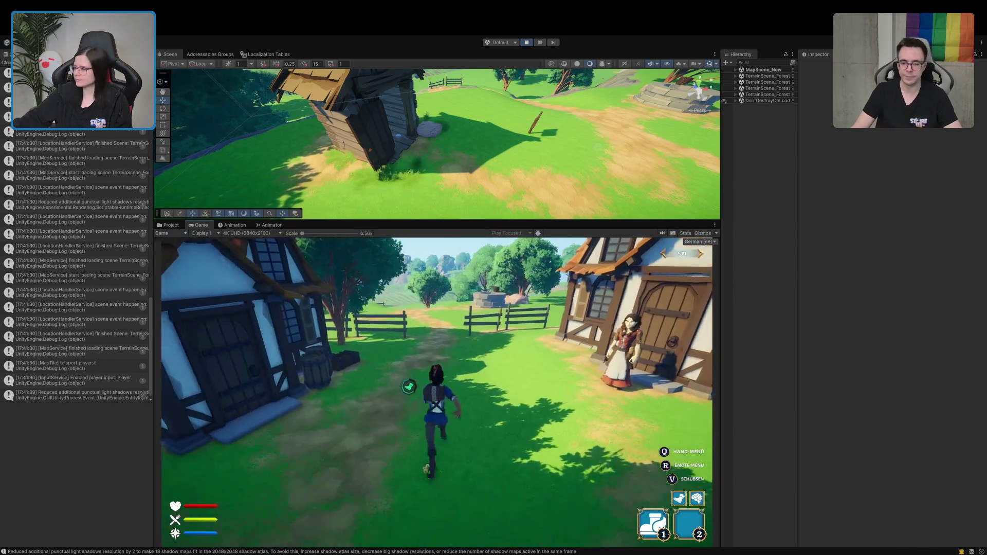
key("w")
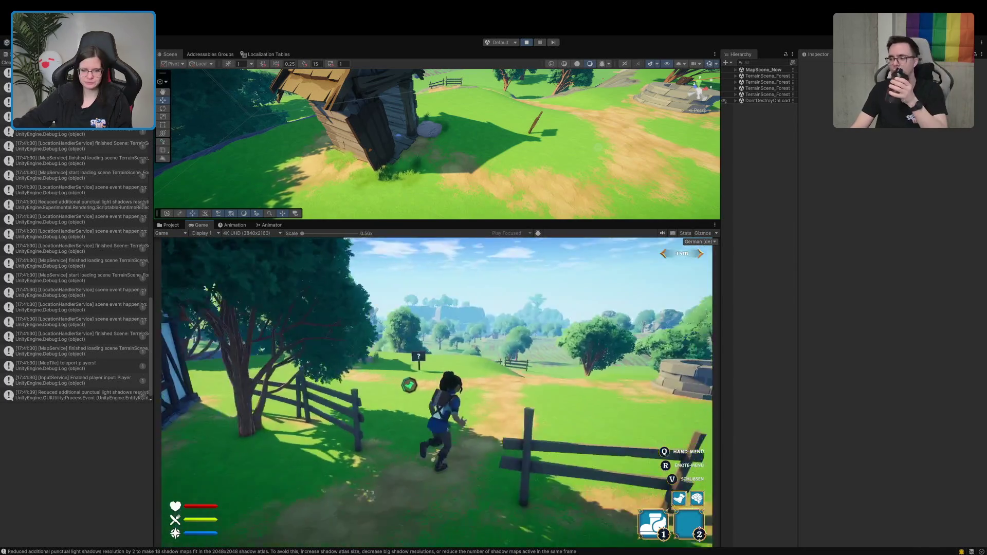
key("w")
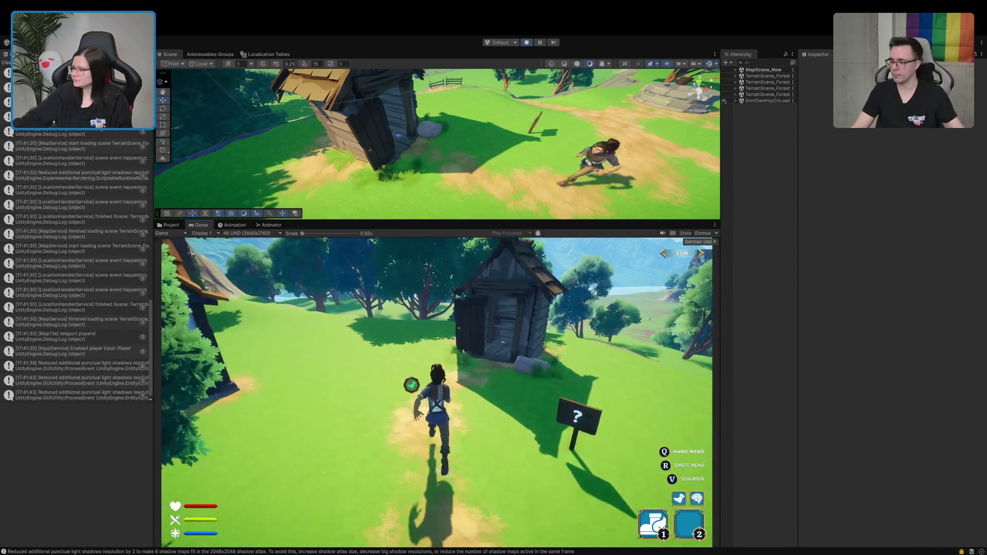
key("w")
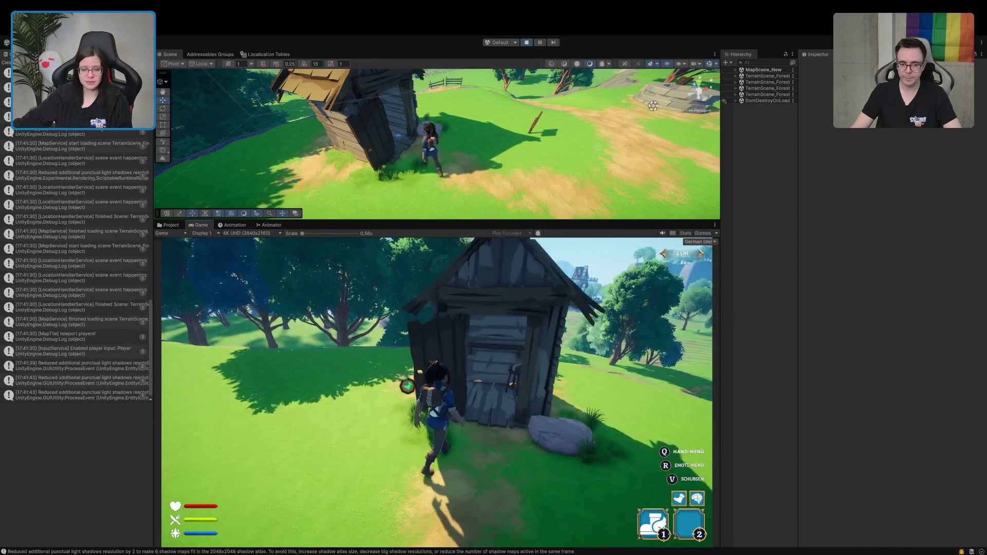
key("w")
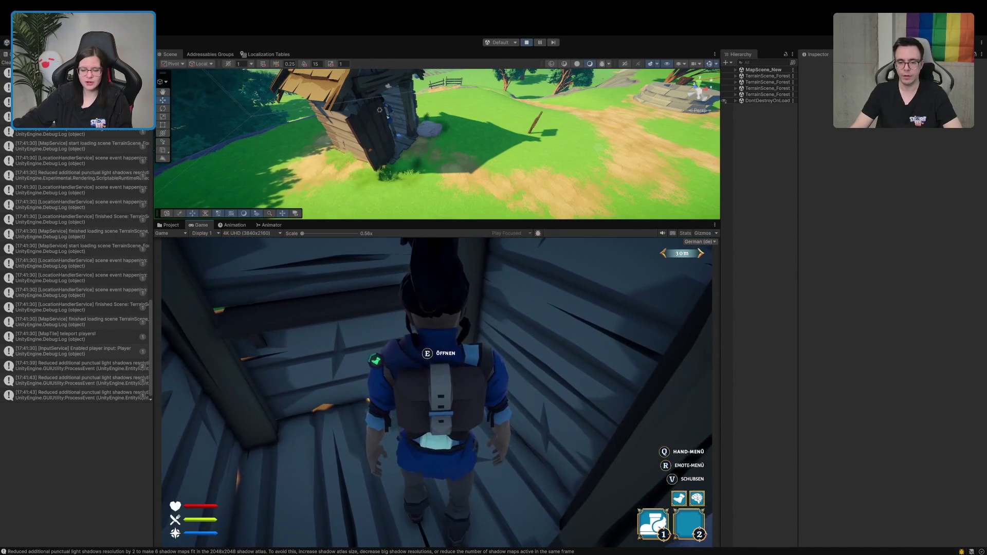
Step: Equip the chest's shovel in the first hand slot, then enlarge the Scene view
key("e")
left_click(307, 417)
left_click(546, 494)
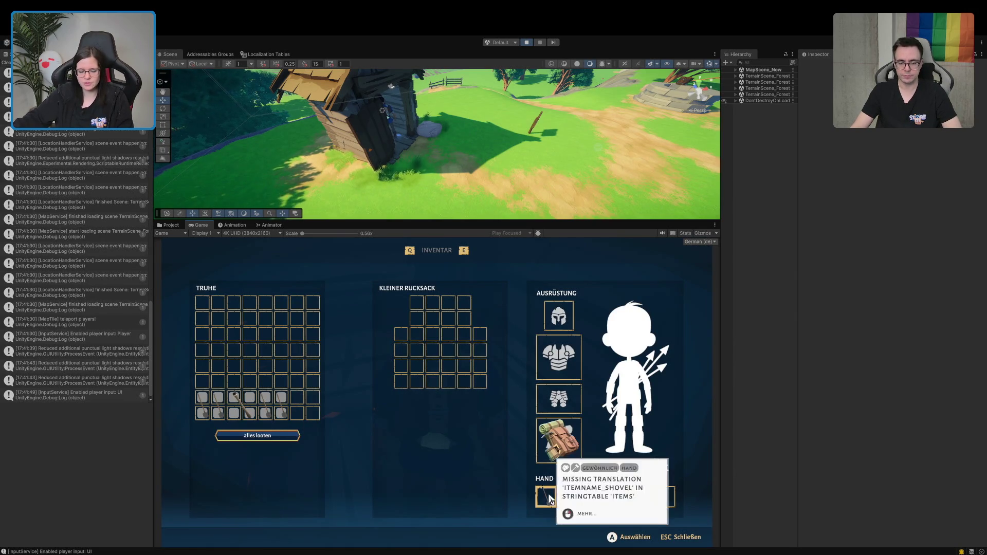
key("Escape")
key("s")
key("s")
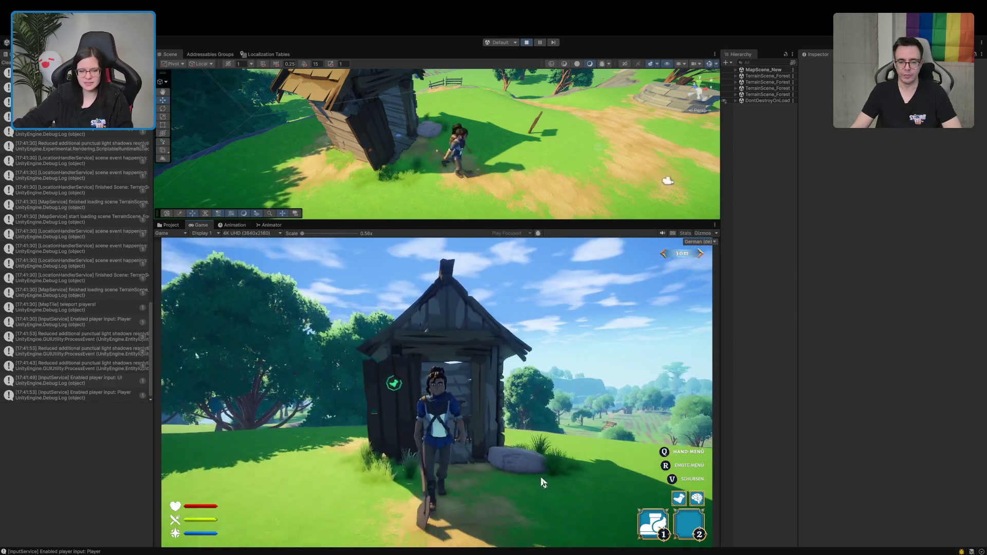
key("e")
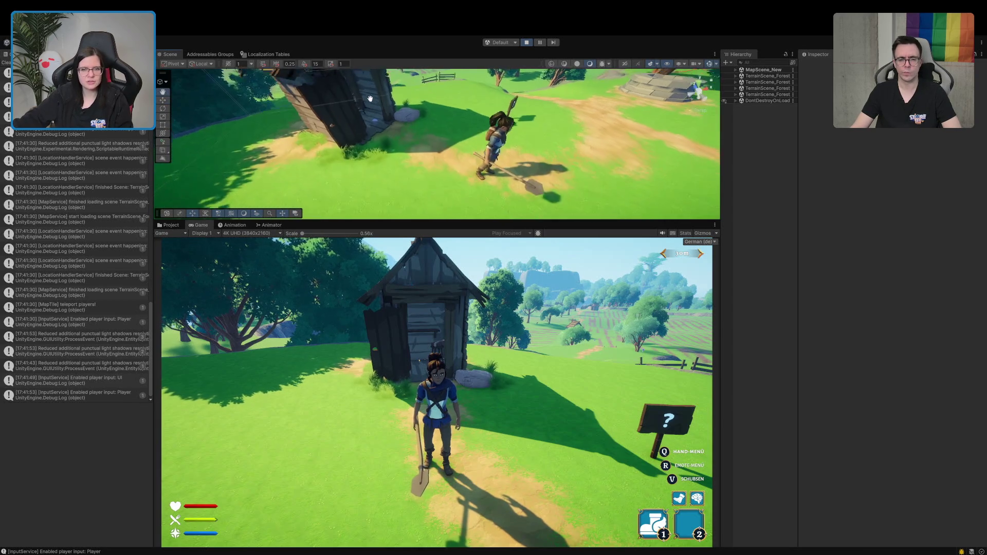
left_click_drag(331, 222, 331, 367)
mouse_move(288, 267)
left_mouse_down()
mouse_move(264, 274)
mouse_move(220, 259)
left_mouse_up()
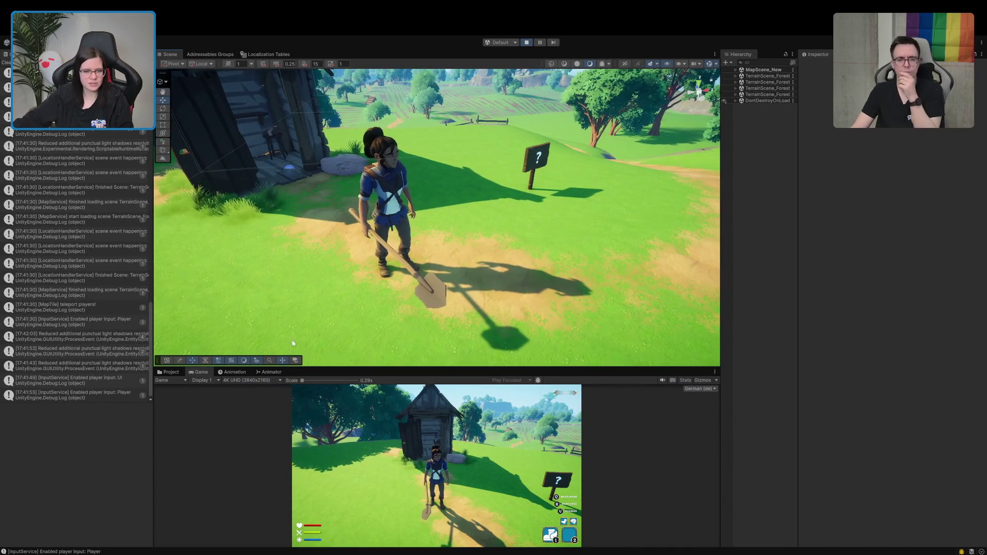
Step: Show PersistentPlayer's animator parameters and fire its Dig trigger
left_click(269, 372)
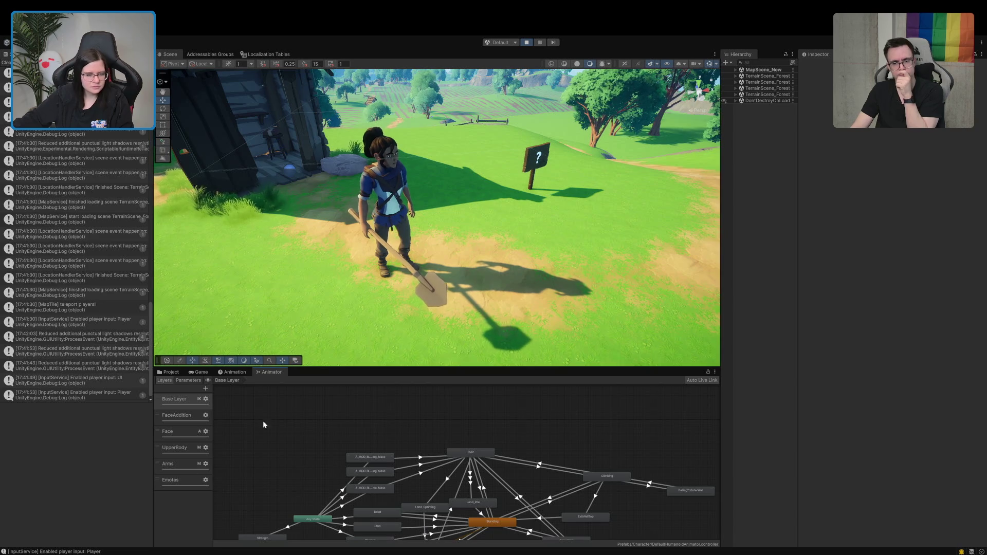
left_click(736, 70)
left_click(748, 89)
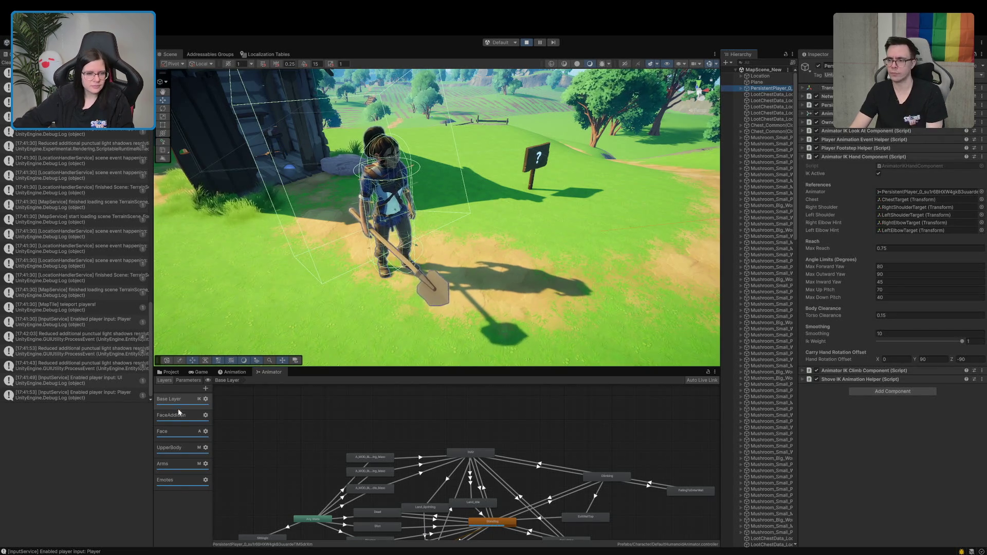
left_click(181, 380)
scroll(178, 501, "down", 5)
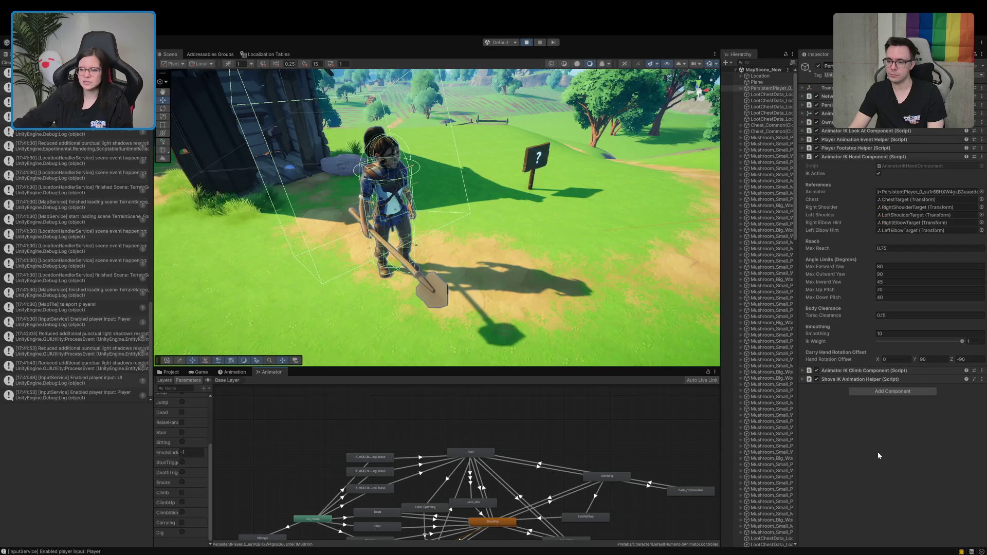
left_click(735, 70)
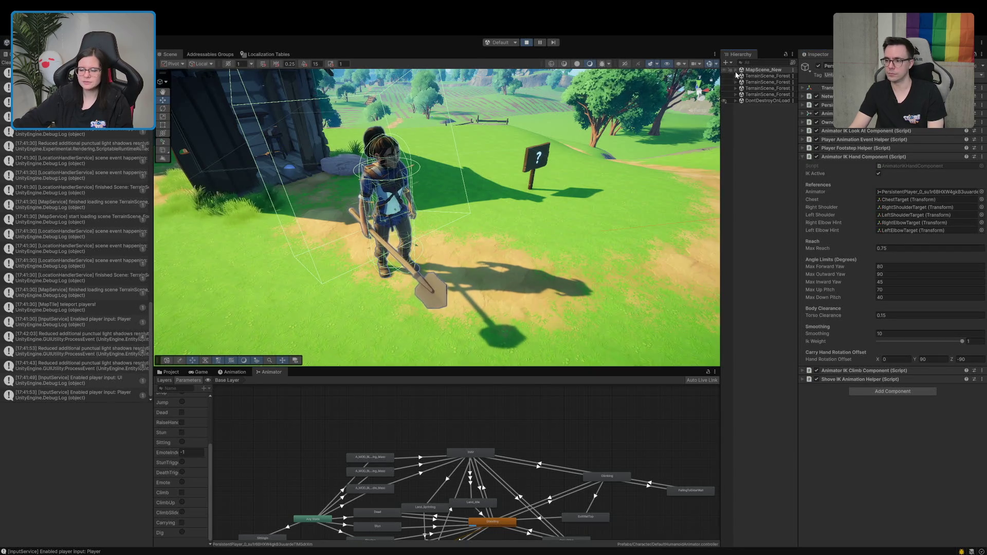
left_click(183, 535)
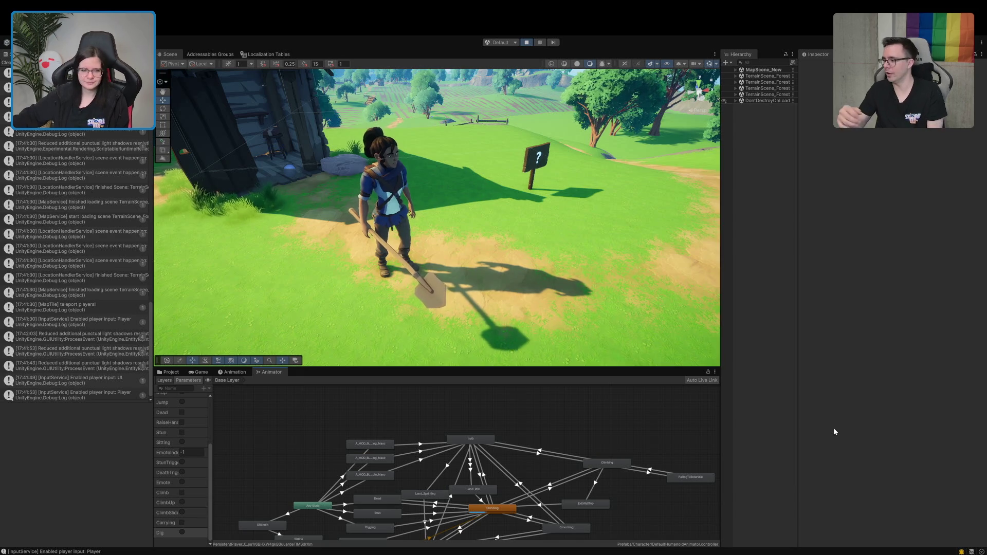
Step: Browse the Project window to the ScriptableObjects folder, then exit Play mode
left_click(177, 373)
scroll(220, 448, "up", 10)
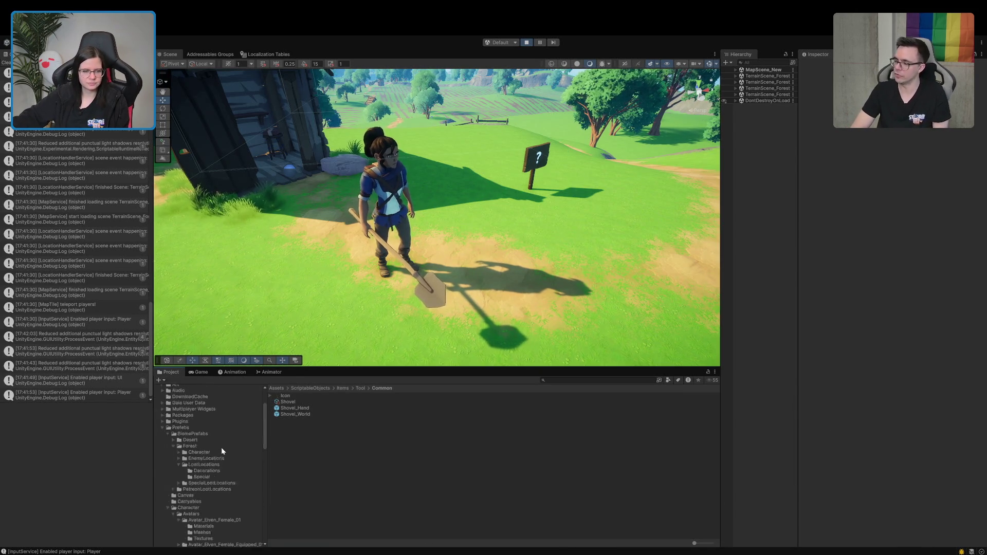
left_click(162, 479)
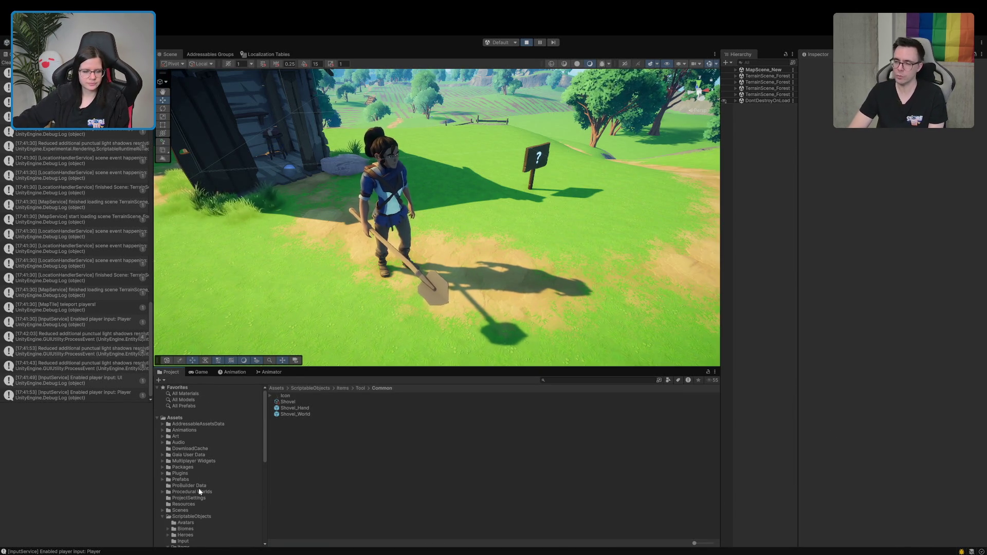
left_click(189, 516)
left_click(163, 517)
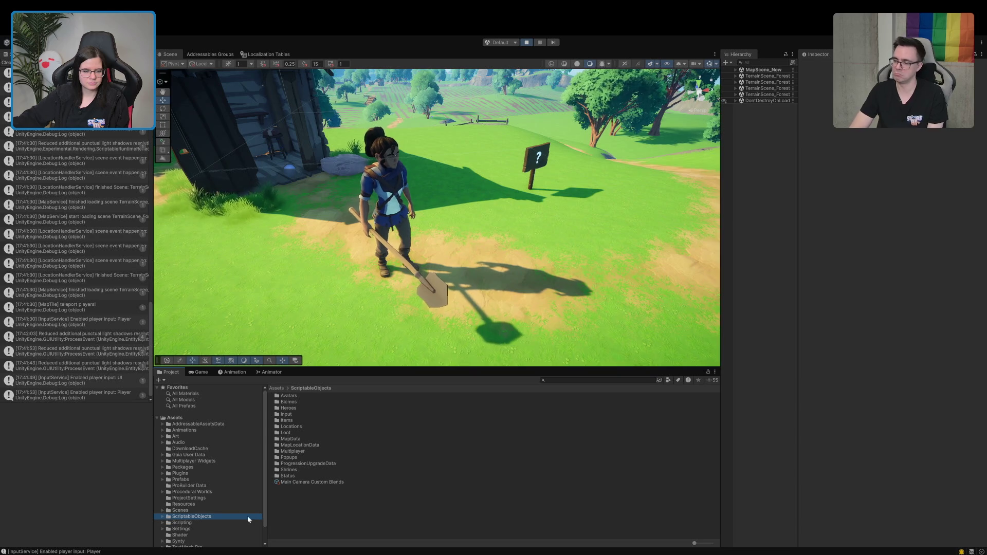
left_click(527, 42)
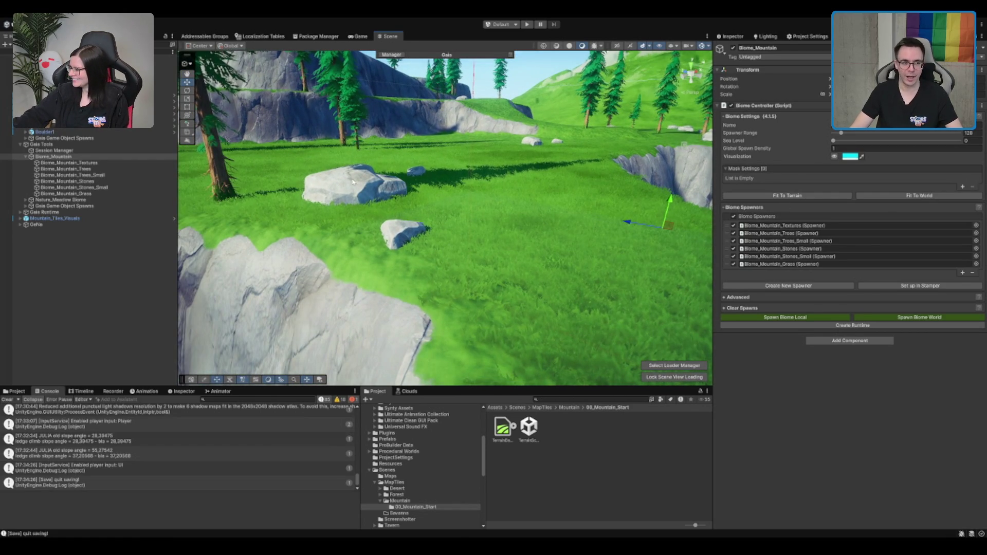
Step: Set Biome_Mountain_Grass's Grow And Shrink Distance to -1.5, then select the terrain
left_click(104, 195)
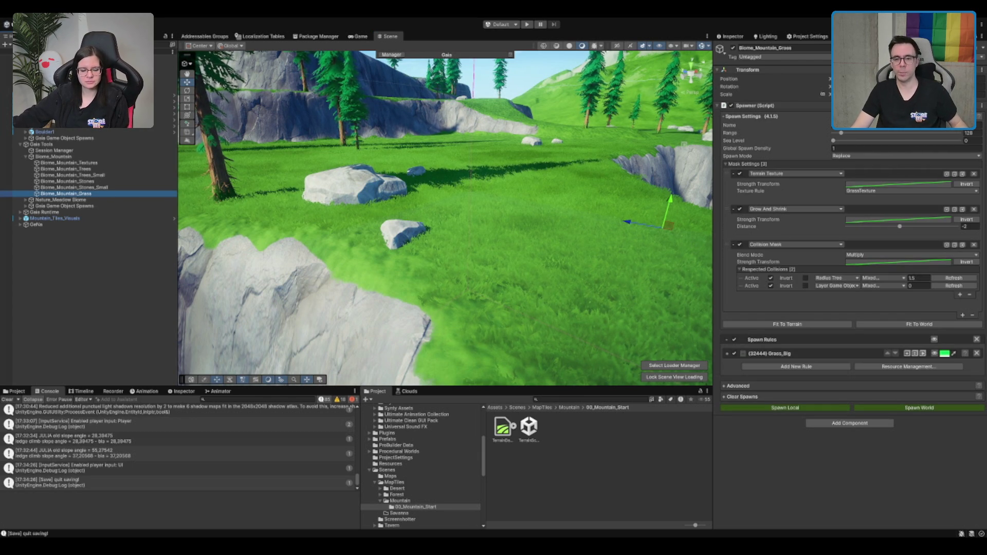
left_click(967, 227)
type("-1.5")
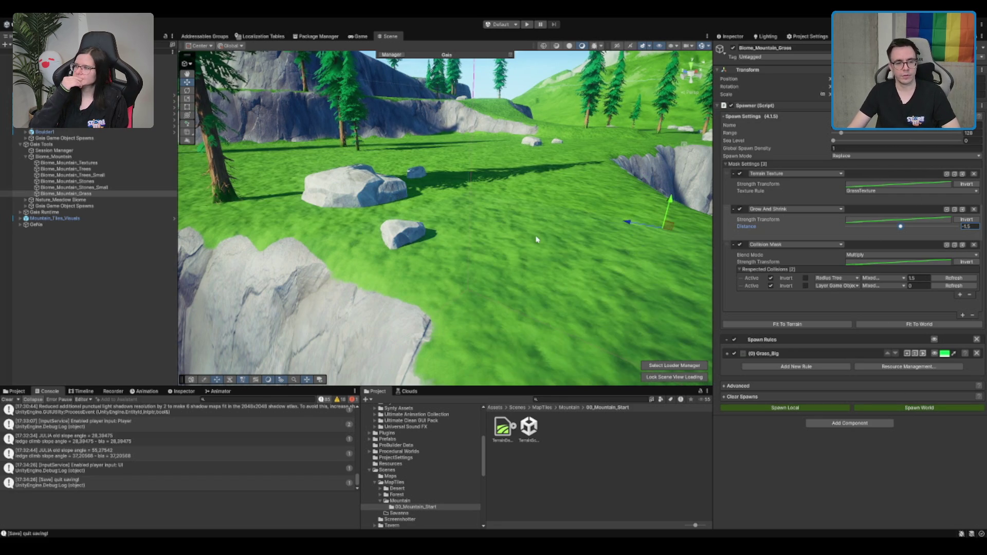
scroll(507, 230, "down", 5)
scroll(507, 231, "down", 5)
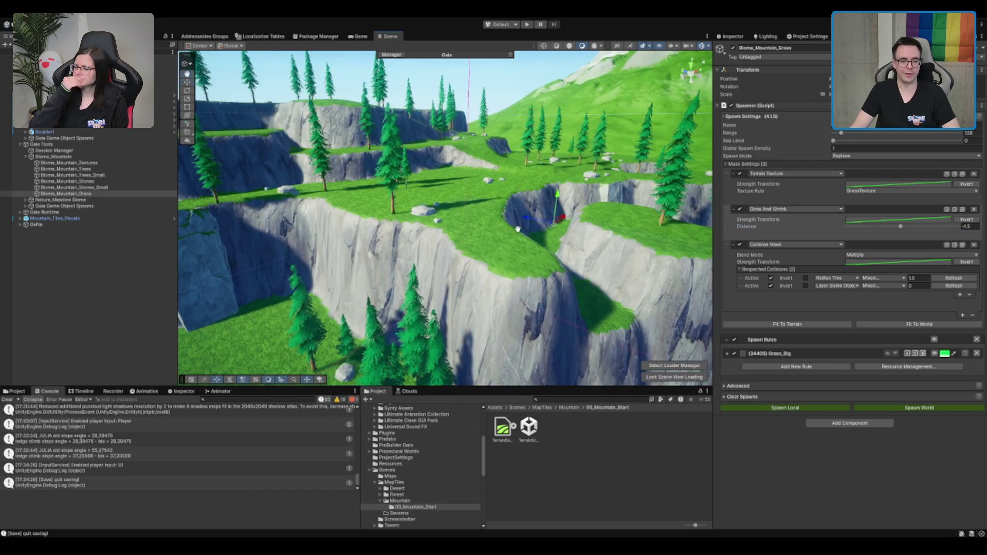
scroll(604, 213, "down", 3)
mouse_move(590, 198)
left_mouse_down()
mouse_move(437, 228)
mouse_move(309, 217)
left_mouse_up()
scroll(308, 217, "up", 5)
left_click(483, 244)
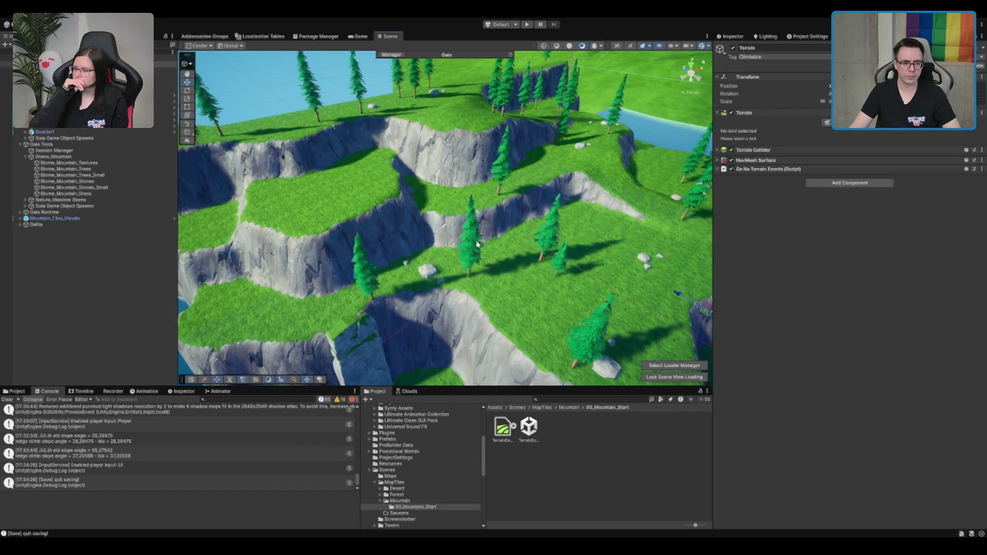
Step: Fly the Scene view to the lower cliff face and select the embedded boulder
left_click_drag(536, 254, 439, 237)
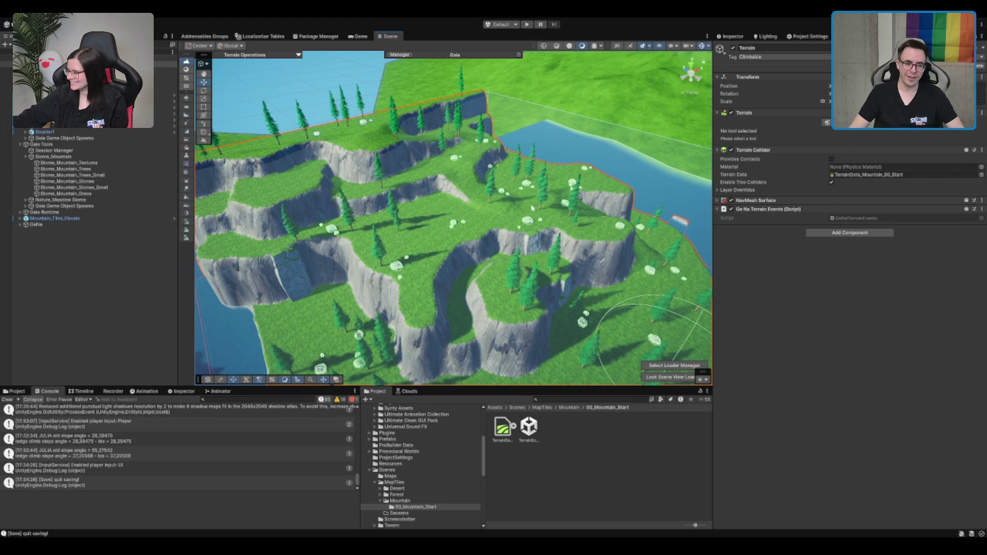
scroll(531, 208, "up", 10)
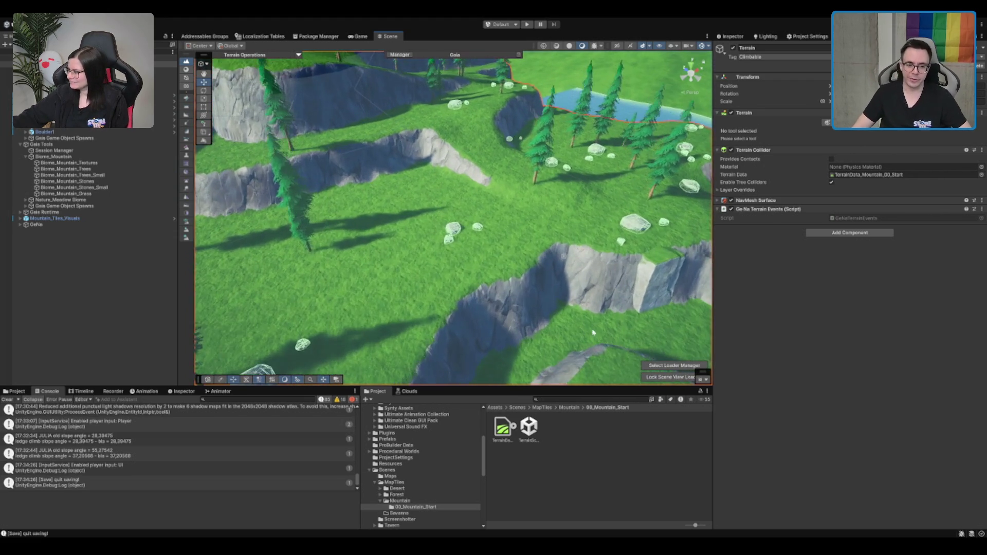
scroll(598, 338, "up", 5)
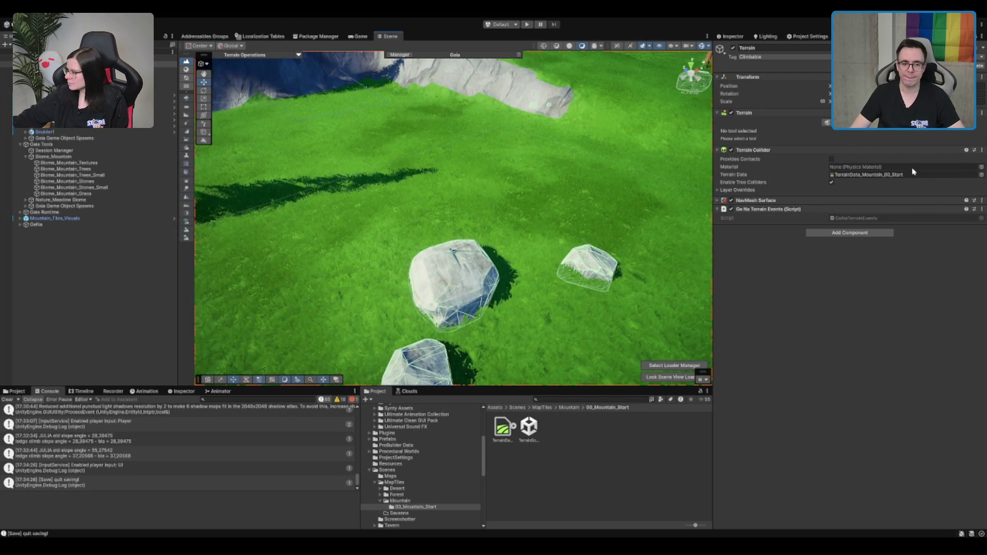
key("f")
left_click_drag(517, 206, 517, 170)
scroll(517, 169, "up", 5)
mouse_move(507, 210)
left_mouse_down()
mouse_move(558, 205)
mouse_move(457, 229)
mouse_move(518, 240)
mouse_move(498, 198)
mouse_move(478, 249)
mouse_move(499, 264)
left_mouse_up()
scroll(558, 205, "up", 3)
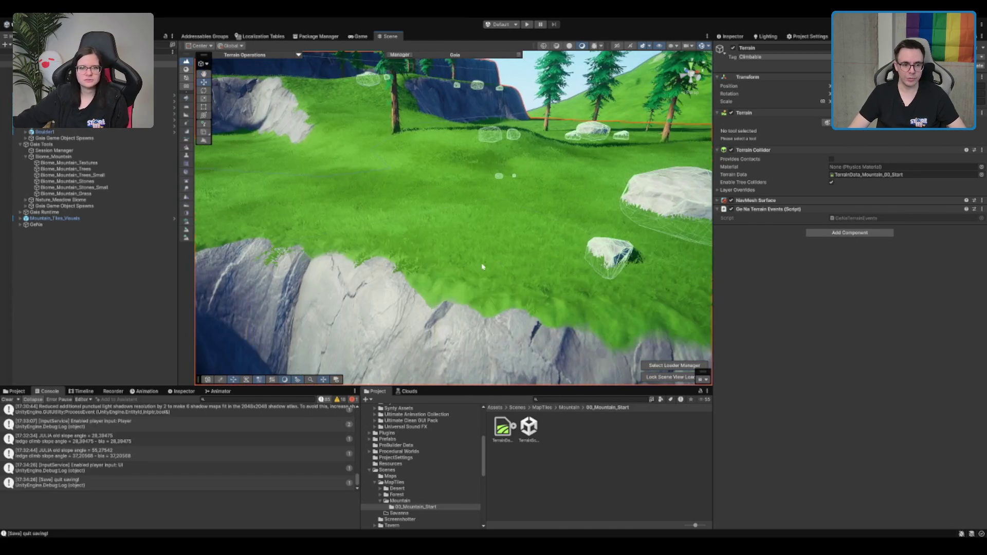
mouse_move(478, 296)
left_mouse_down()
mouse_move(417, 252)
mouse_move(471, 243)
mouse_move(433, 262)
left_mouse_up()
left_click_drag(515, 252, 521, 210)
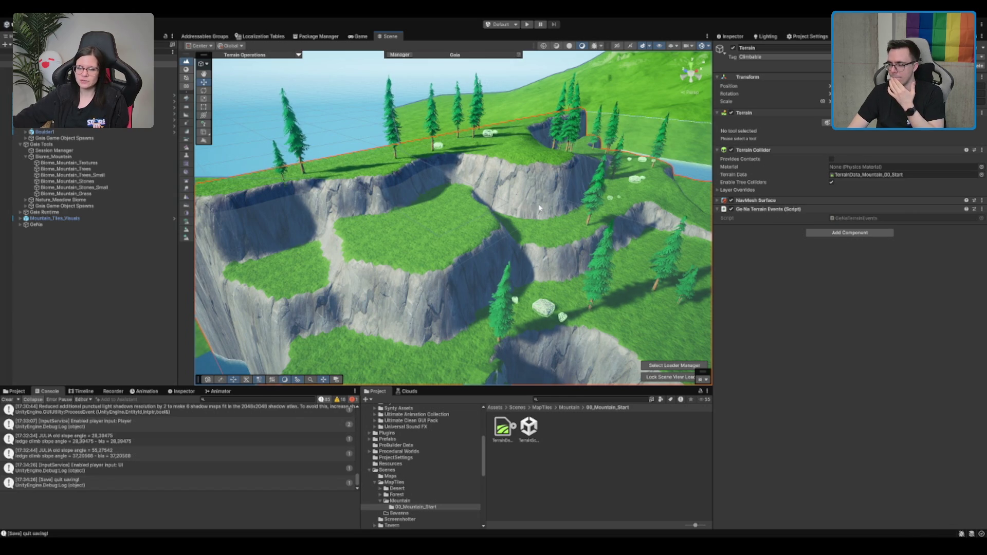
left_click_drag(525, 212, 488, 131)
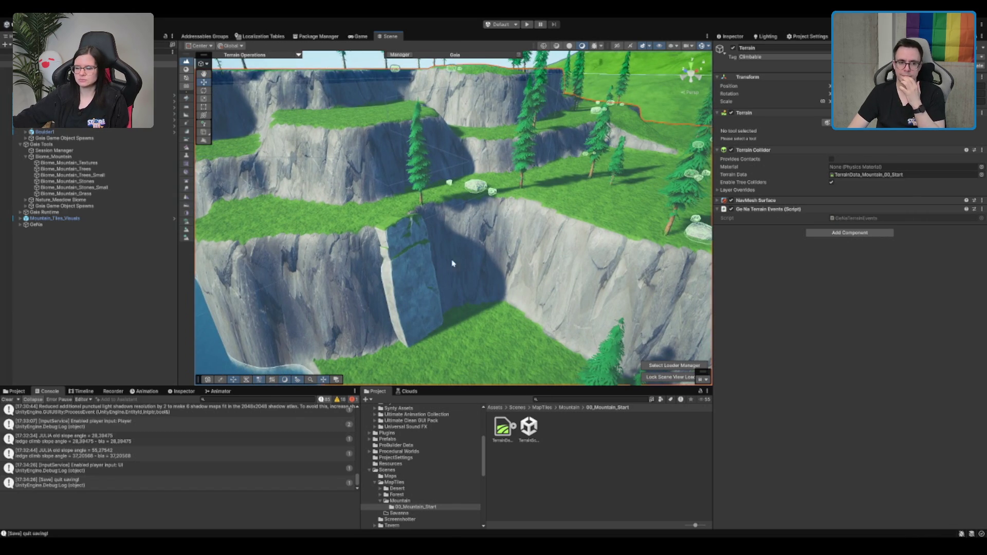
left_click(427, 260)
Step: Select the climbable cliff boulder, frame it, and delete it
mouse_move(430, 253)
left_mouse_down()
mouse_move(419, 265)
mouse_move(389, 236)
left_mouse_up()
scroll(389, 236, "down", 5)
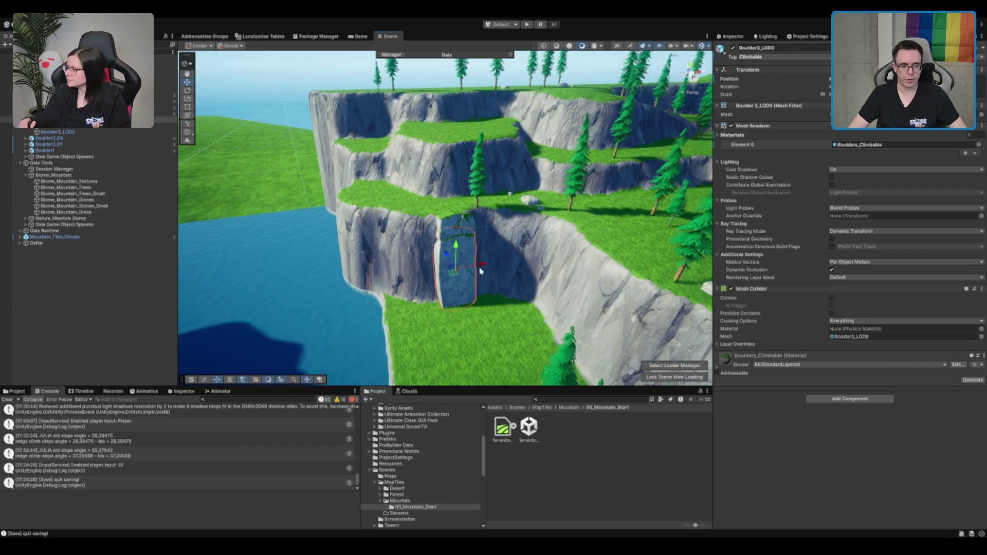
left_click(454, 276)
mouse_move(453, 276)
left_mouse_down()
mouse_move(376, 218)
mouse_move(368, 149)
left_mouse_up()
key("ctrl+z")
key("f")
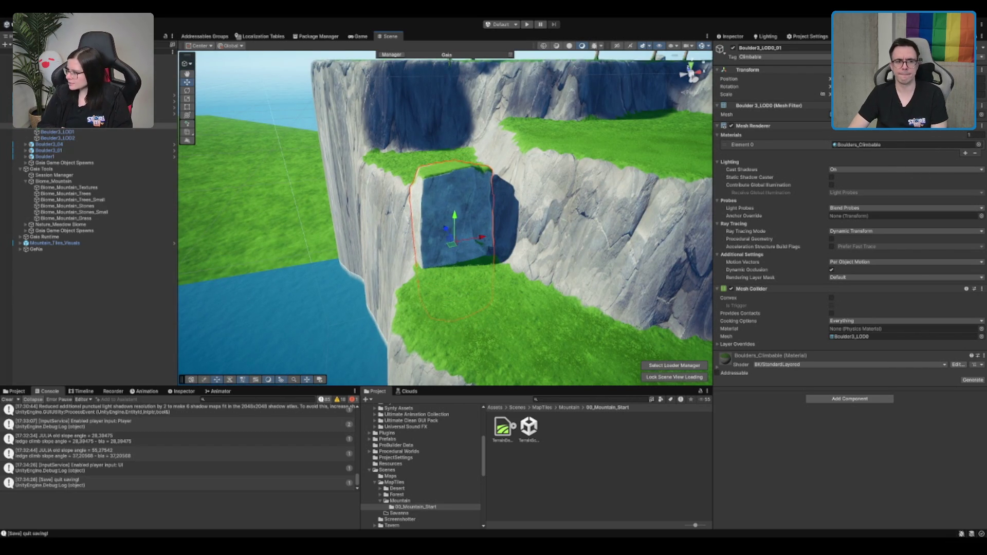
key("Delete")
Step: Duplicate the boulder and drag the copy onto the cliff ledge
scroll(352, 189, "down", 5)
key("ctrl+d")
mouse_move(562, 349)
left_mouse_down()
mouse_move(453, 265)
mouse_move(456, 218)
left_mouse_up()
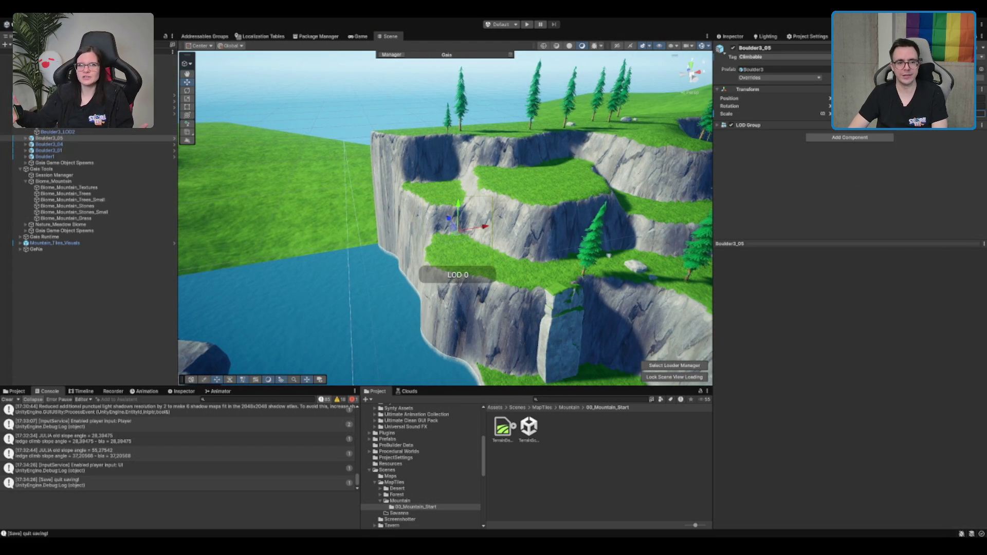
scroll(506, 191, "up", 5)
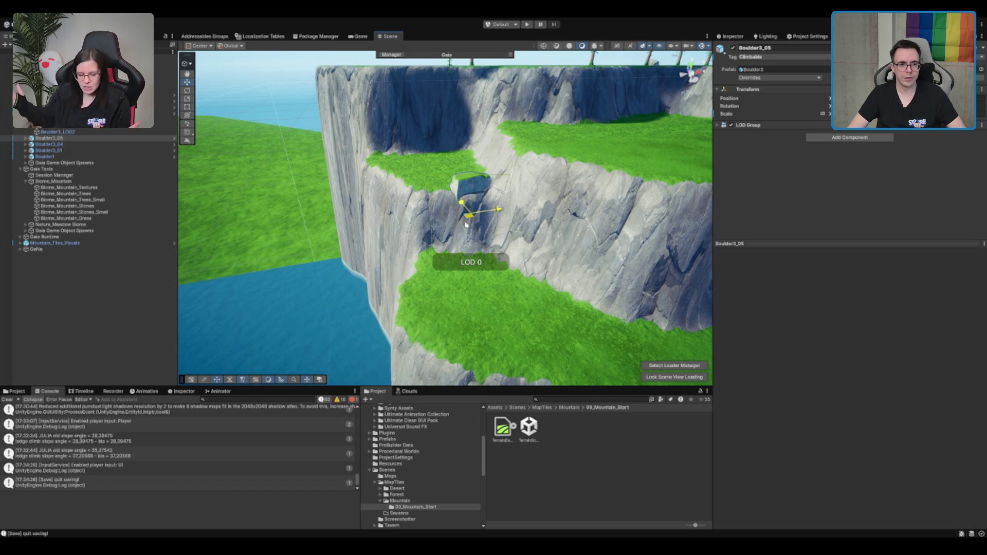
key("f")
Step: Rotate the boulder to sit against the rock face, then select the terrain
key("e")
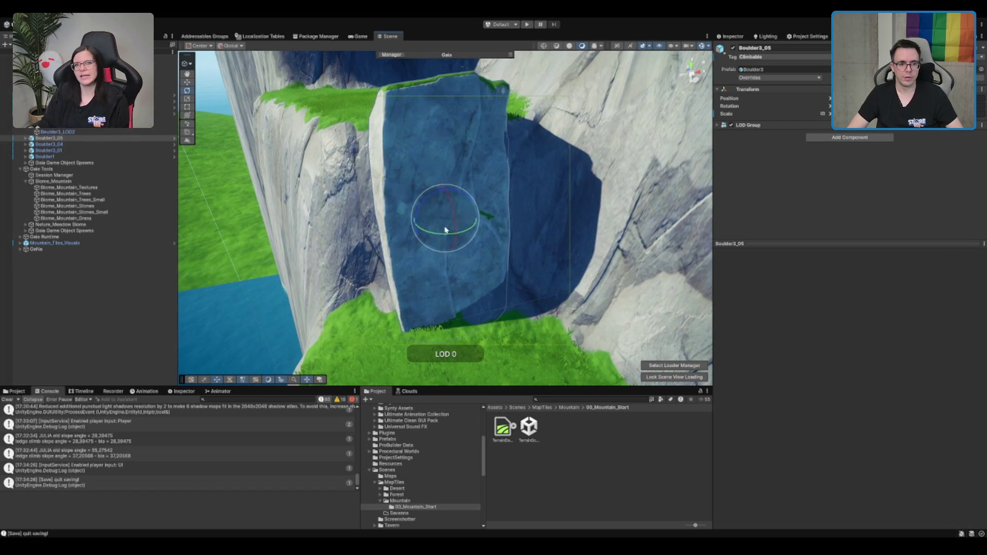
mouse_move(451, 238)
left_mouse_down()
mouse_move(447, 229)
mouse_move(449, 239)
left_mouse_up()
key("w")
key("ctrl+z")
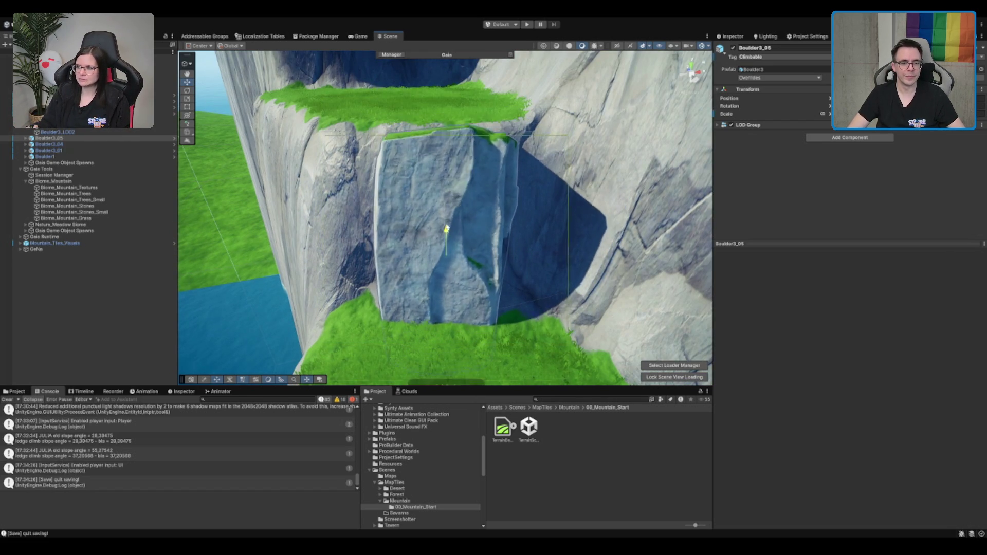
mouse_move(447, 220)
left_mouse_down()
mouse_move(403, 242)
mouse_move(512, 230)
mouse_move(431, 263)
mouse_move(440, 283)
mouse_move(446, 274)
mouse_move(442, 261)
mouse_move(435, 282)
left_mouse_up()
key("e")
key("w")
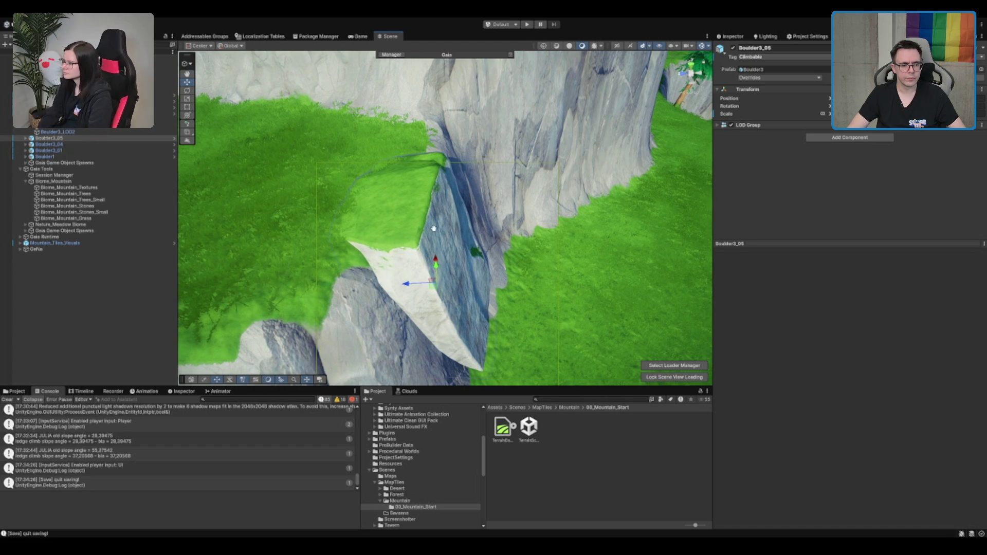
left_click_drag(437, 236, 373, 211)
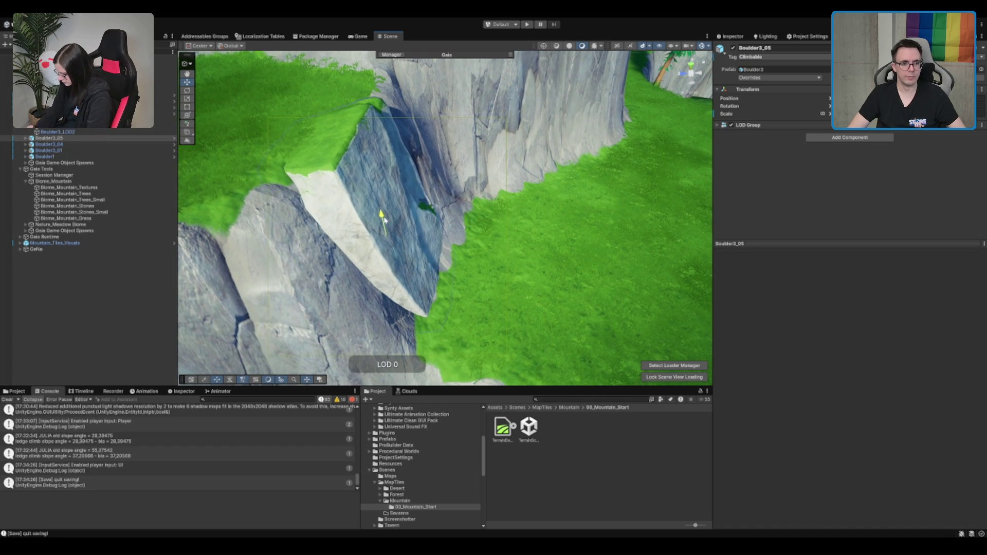
left_click(555, 248)
left_click_drag(554, 248, 475, 223)
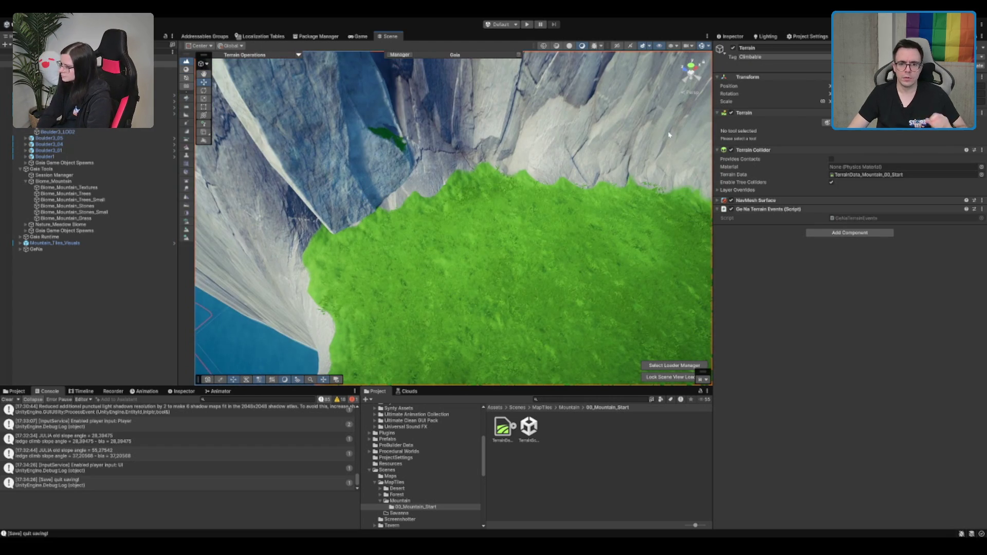
key("F4")
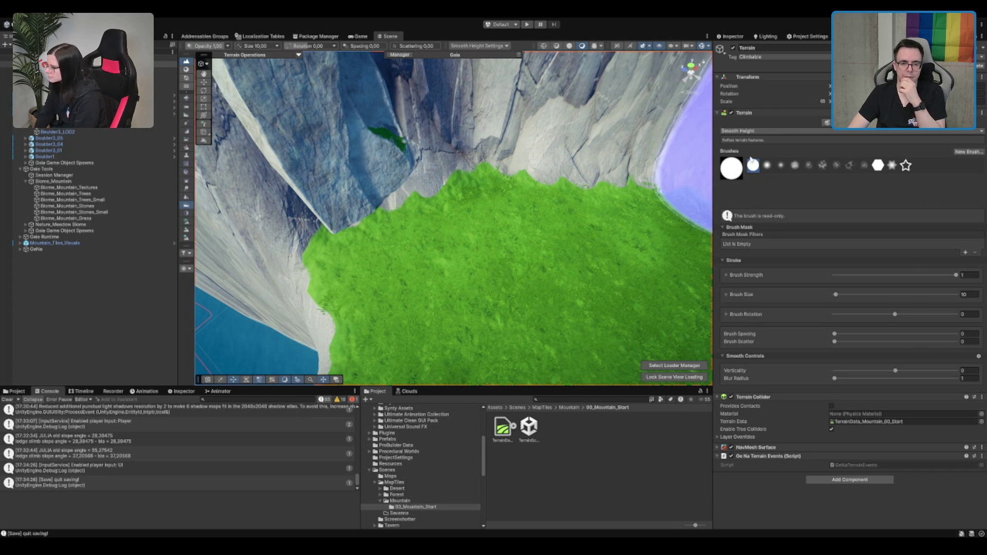
key("F2")
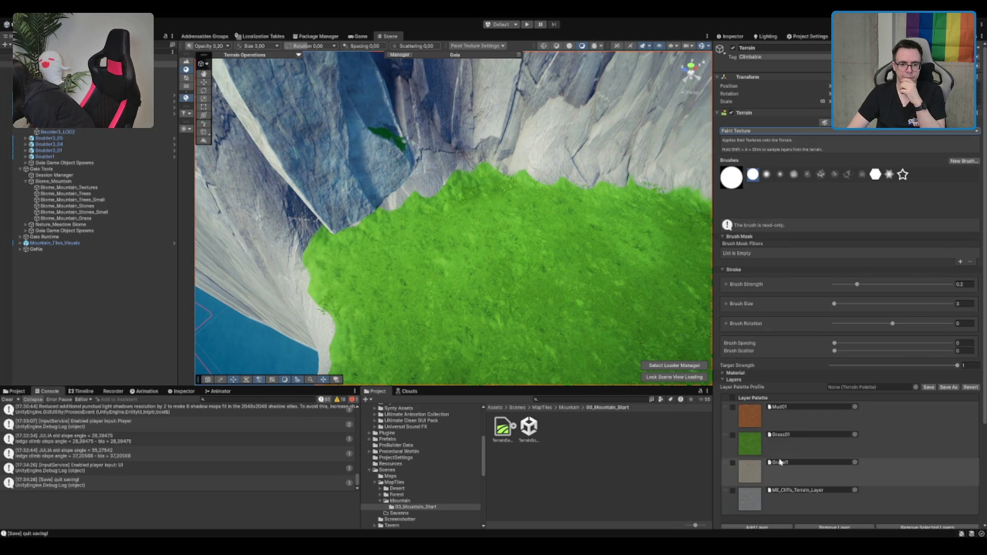
left_click(781, 447)
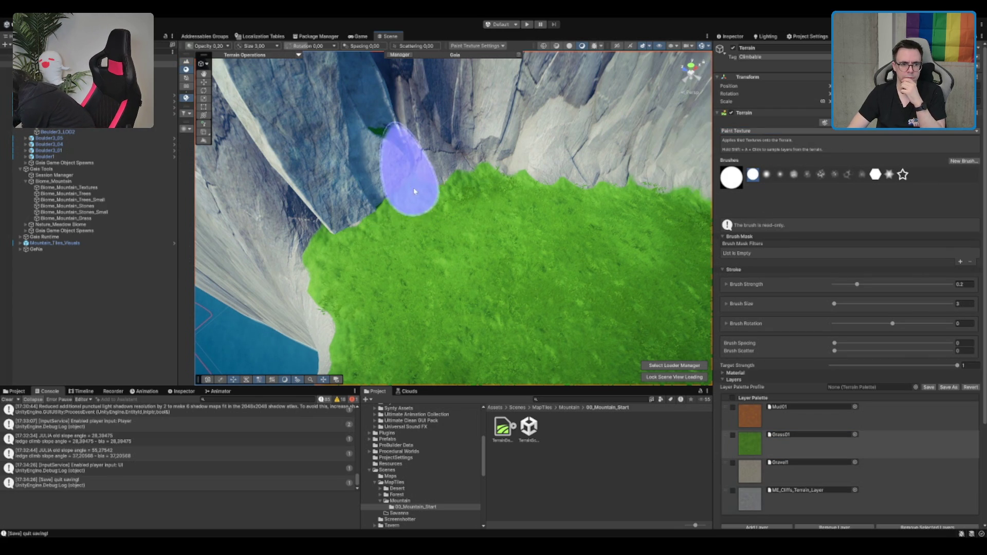
scroll(396, 235, "down", 5)
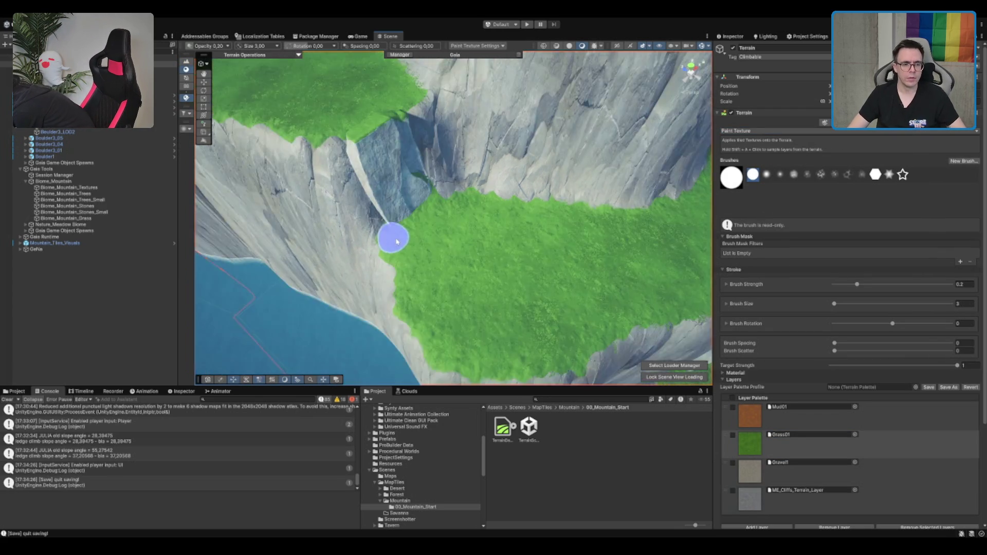
mouse_move(396, 241)
left_mouse_down()
mouse_move(306, 221)
mouse_move(506, 190)
mouse_move(472, 219)
mouse_move(534, 154)
left_mouse_up()
key("w")
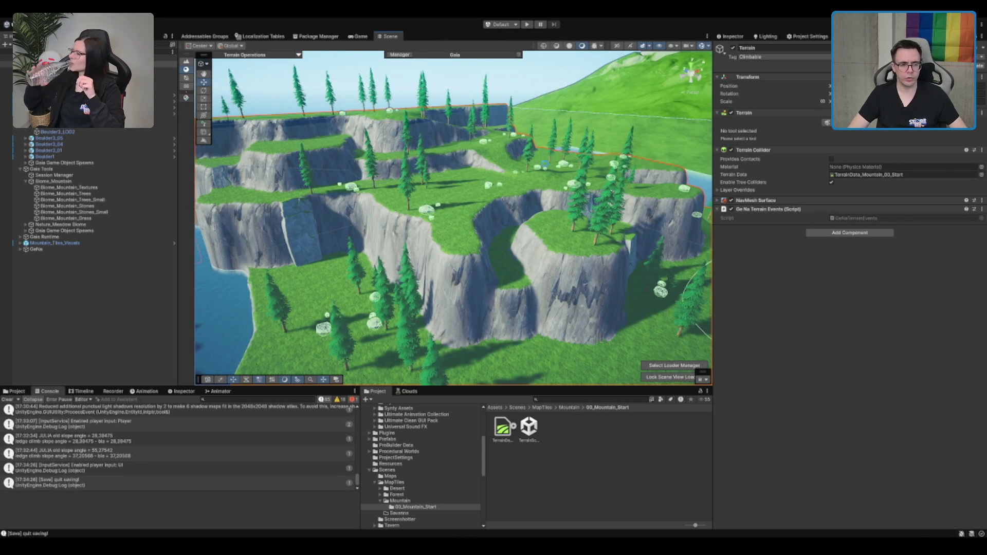
left_click_drag(369, 139, 434, 113)
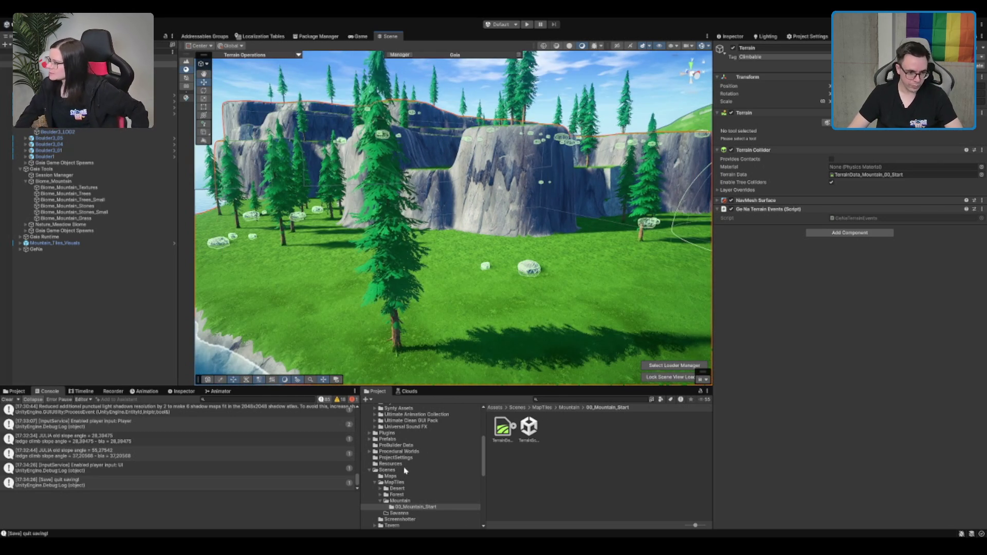
Step: Open the Boot scene, then load the 00_Mountain_Start mountain terrain scene
left_click(404, 470)
left_click(612, 426)
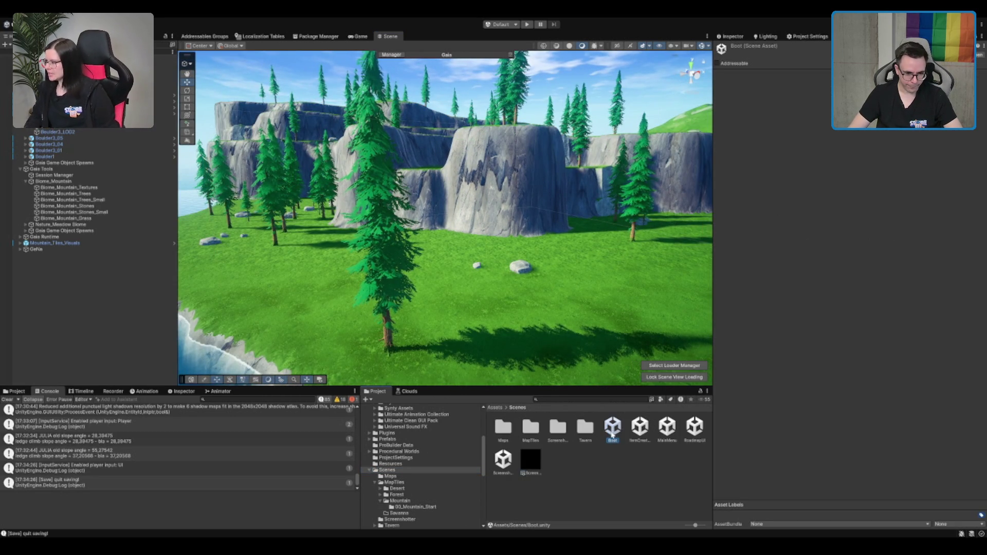
double_click(612, 430)
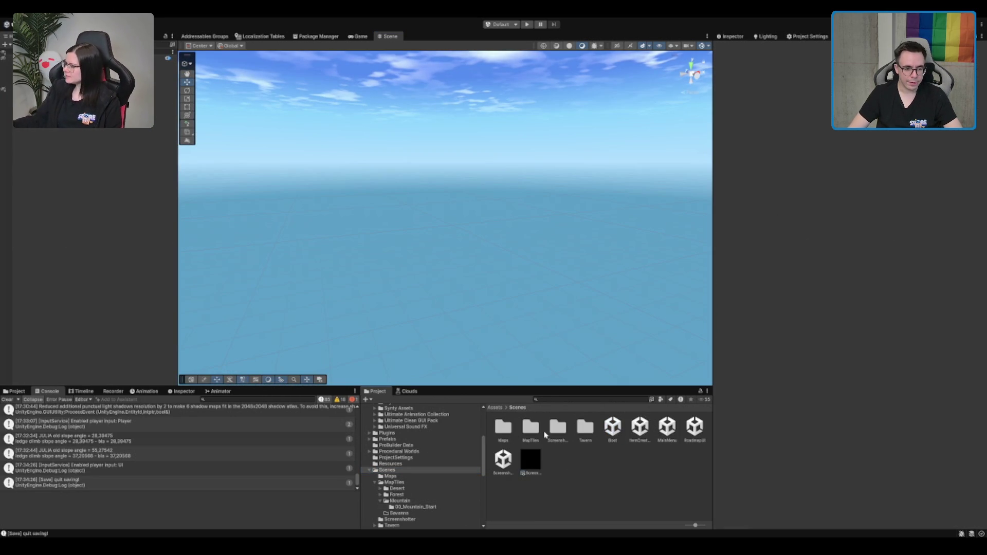
double_click(537, 432)
double_click(555, 429)
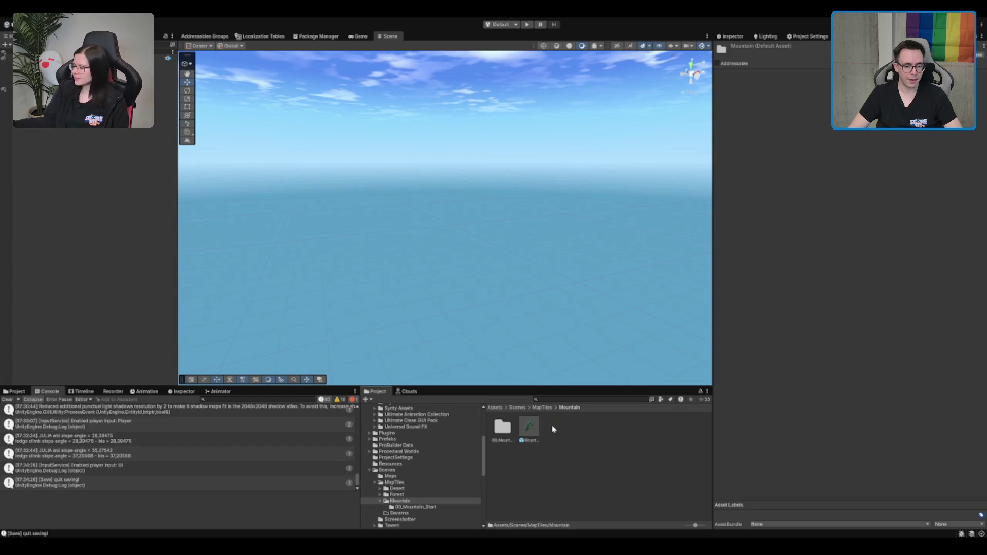
double_click(503, 427)
left_click(529, 430)
double_click(530, 433)
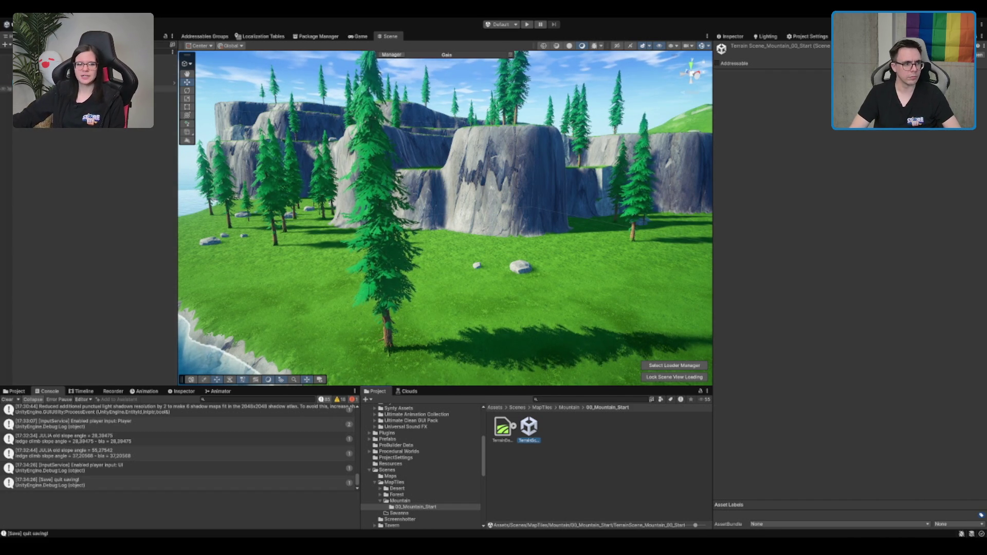
Step: Remove the sunlight, go back to the Boot scene asset, and enter Play mode
left_click(570, 379)
key("Delete")
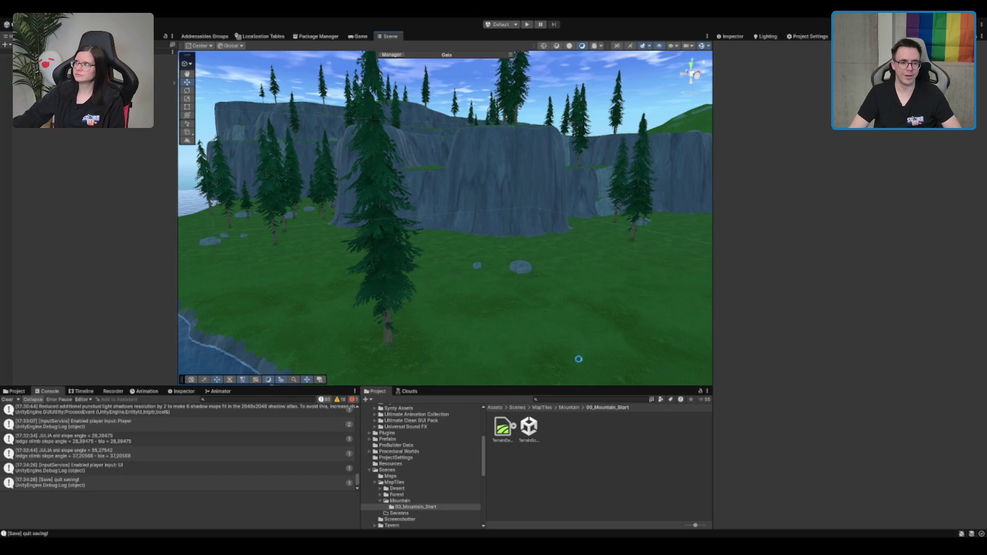
left_click(574, 410)
left_click(542, 407)
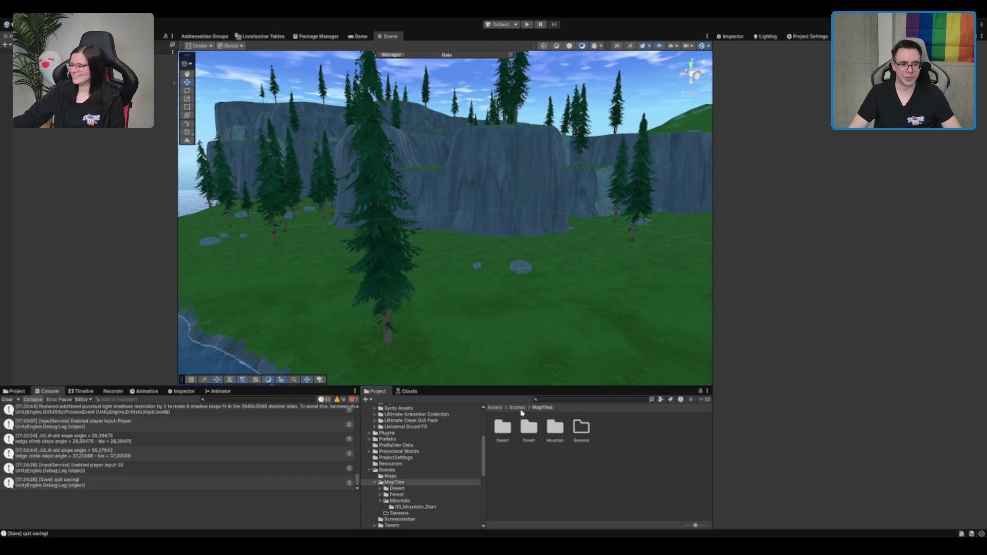
left_click(517, 407)
left_click(612, 426)
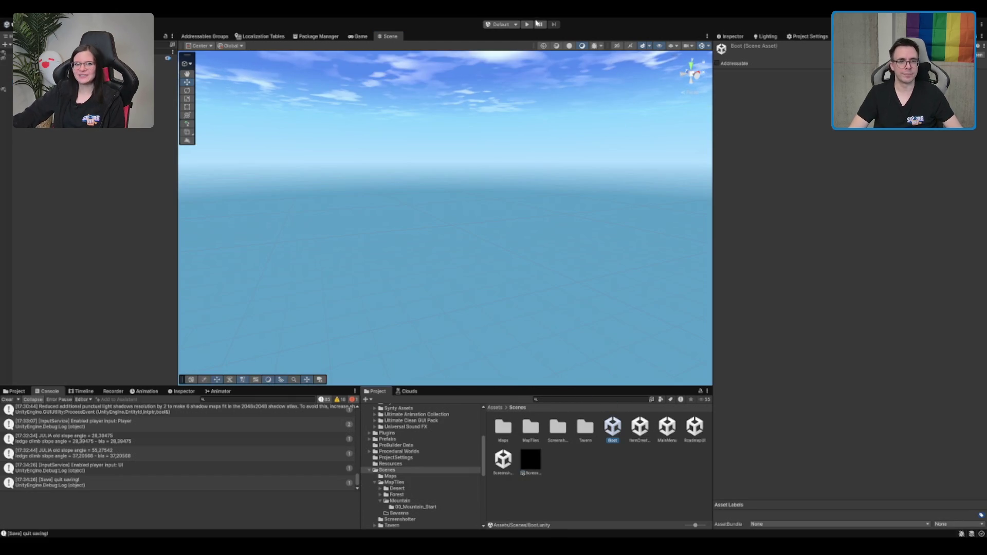
left_click(527, 24)
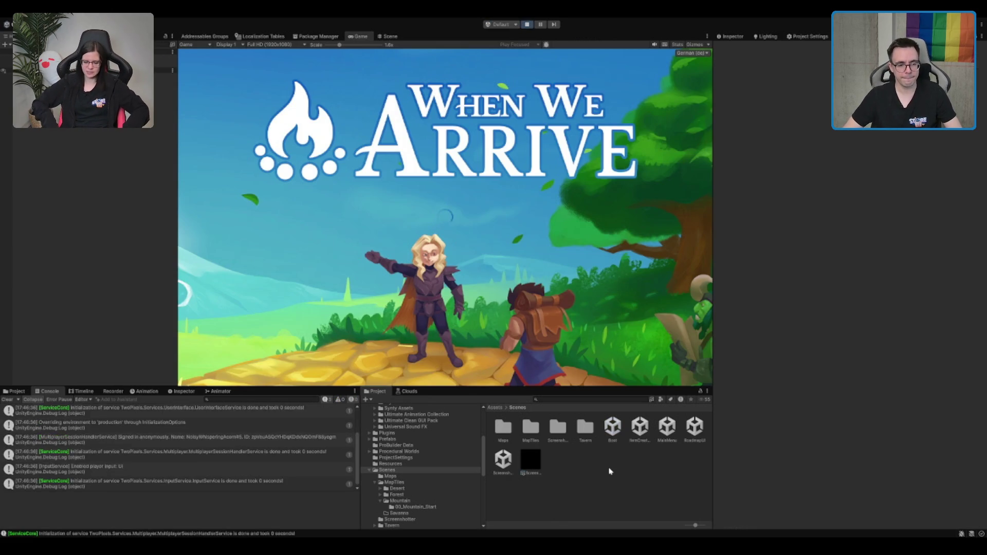
Step: Start an Einzelspieler game in the maximised Game view and run from the tavern to the portal
left_click(7, 399)
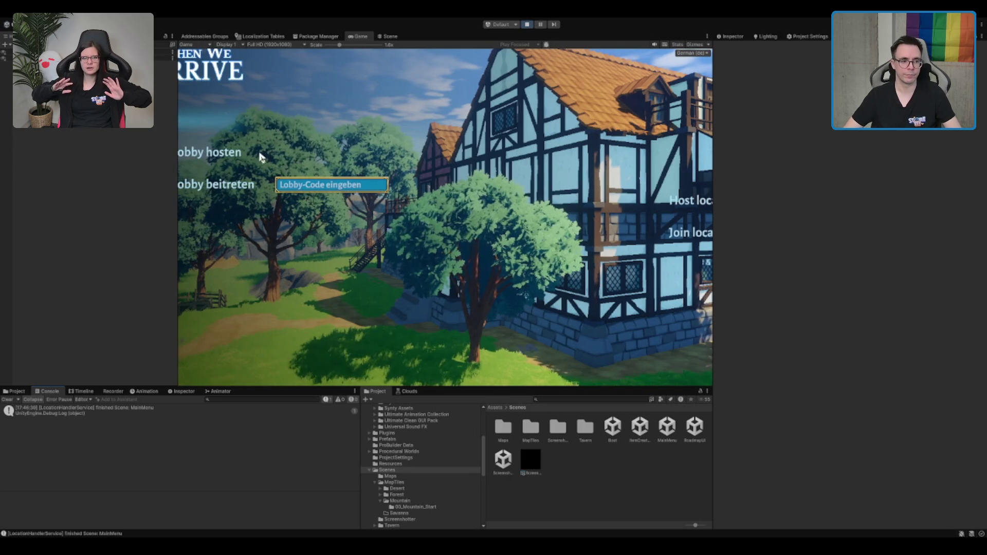
double_click(362, 37)
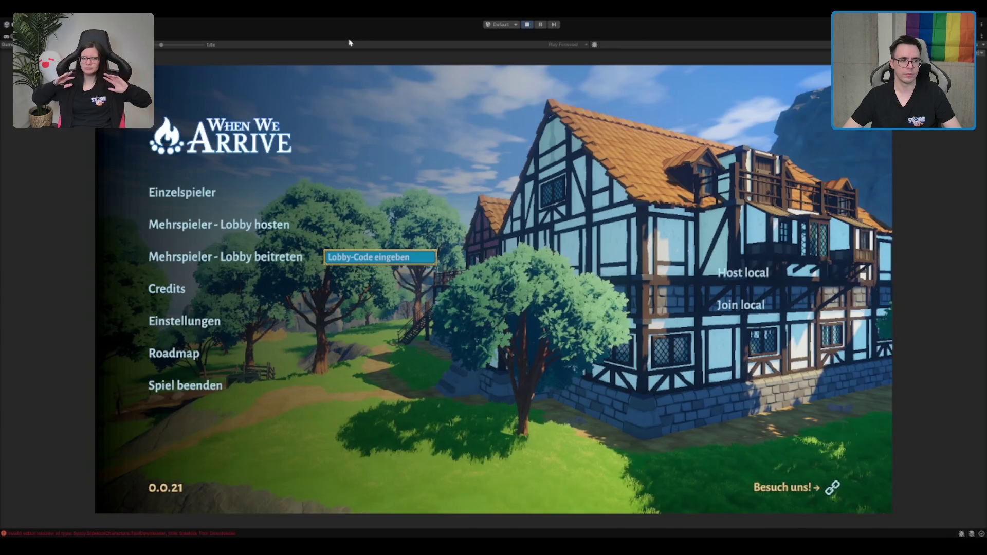
left_click(197, 191)
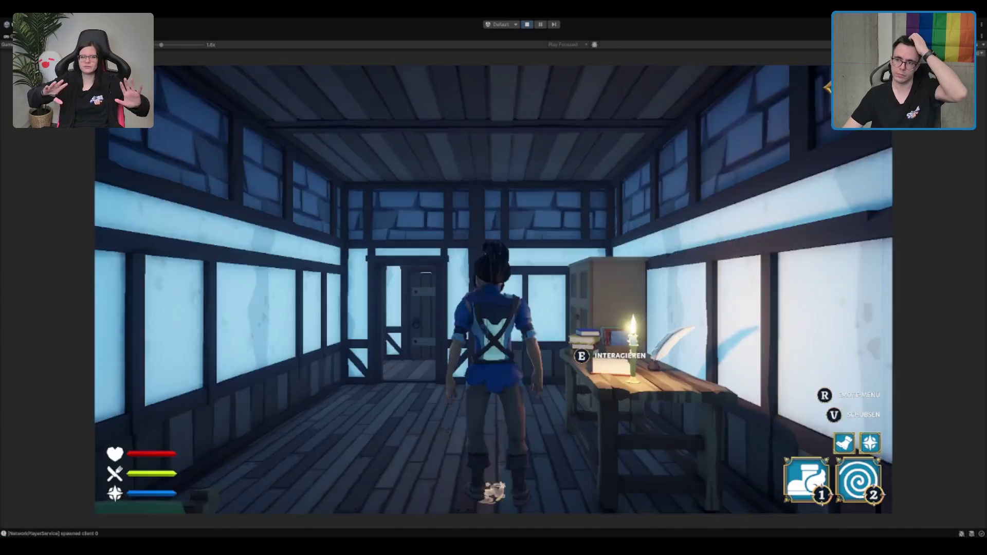
key("w")
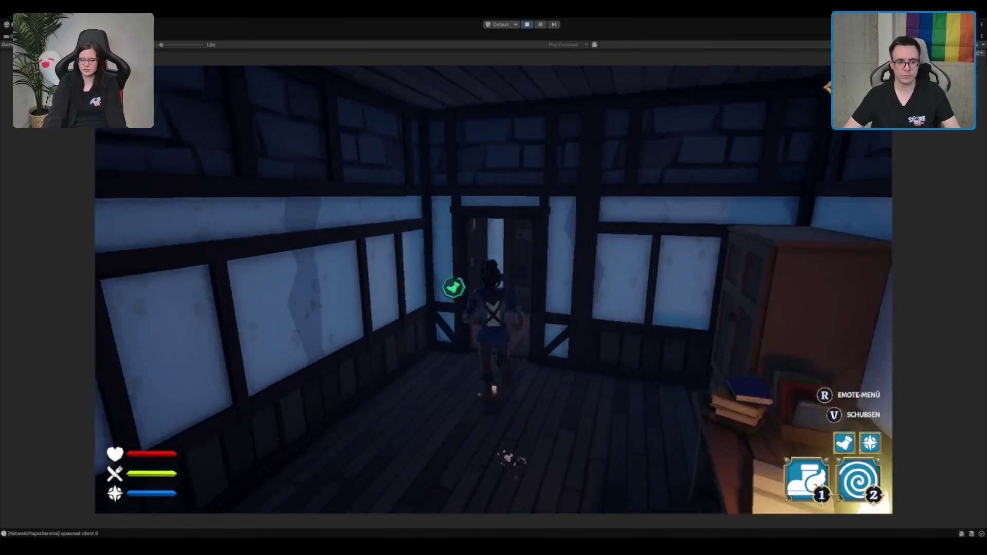
key("e")
key("w")
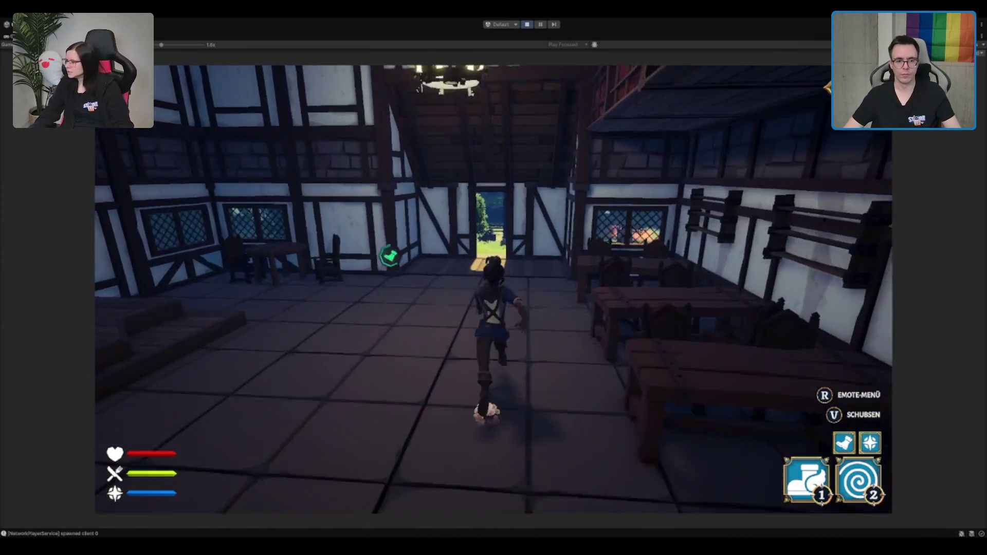
key("w")
key("w")
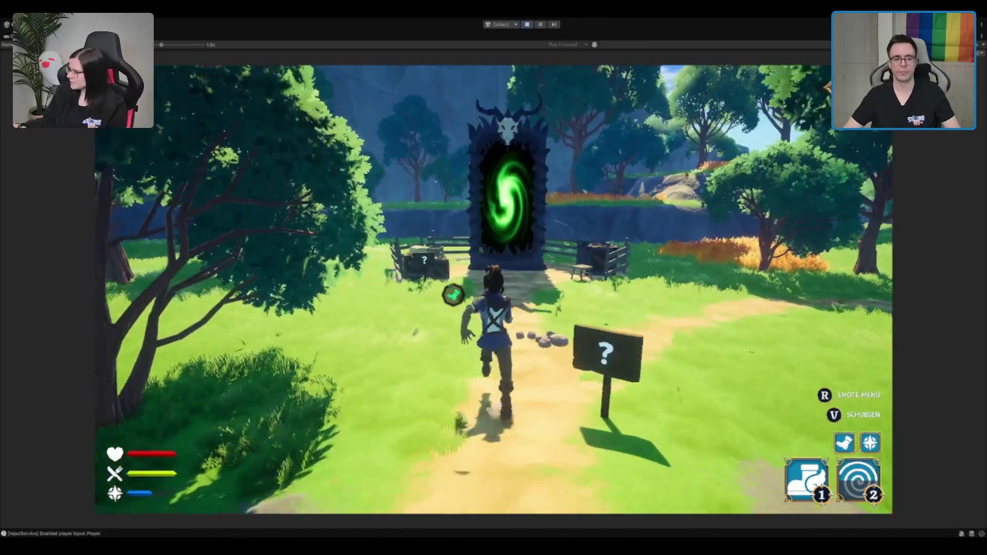
key("w")
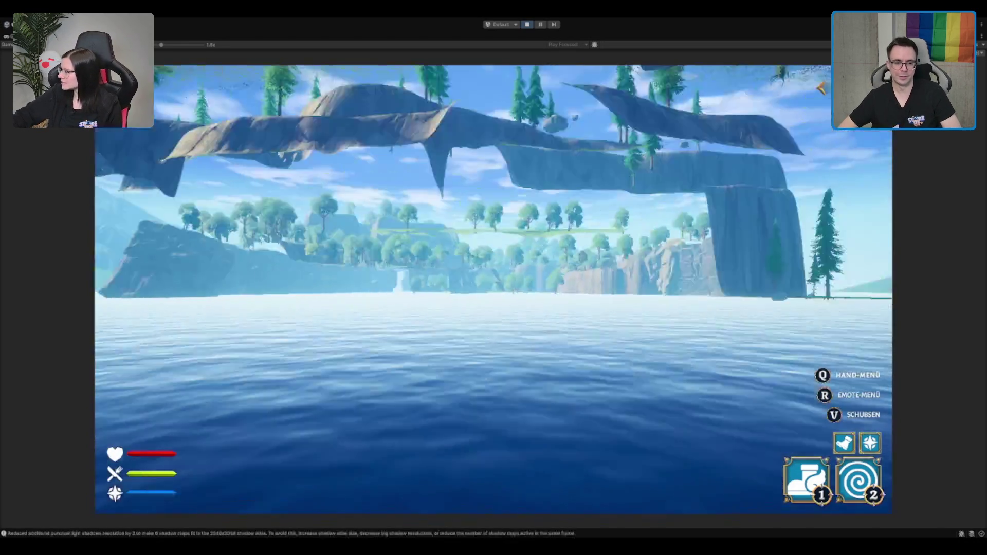
Step: Run across the meadow, dash with skill 2, and check the SYSTEM and FÄHIGKEITEN menu pages
key("w")
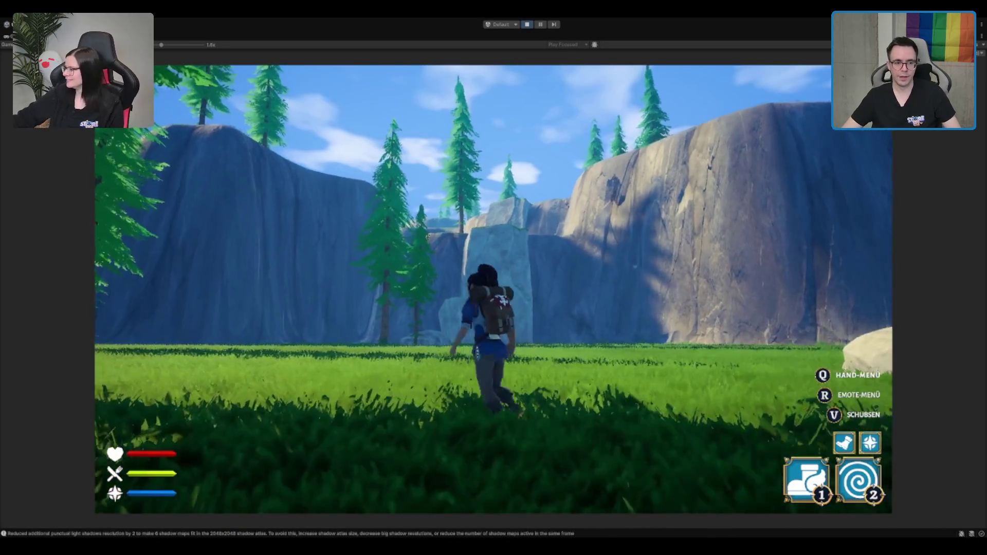
key("d")
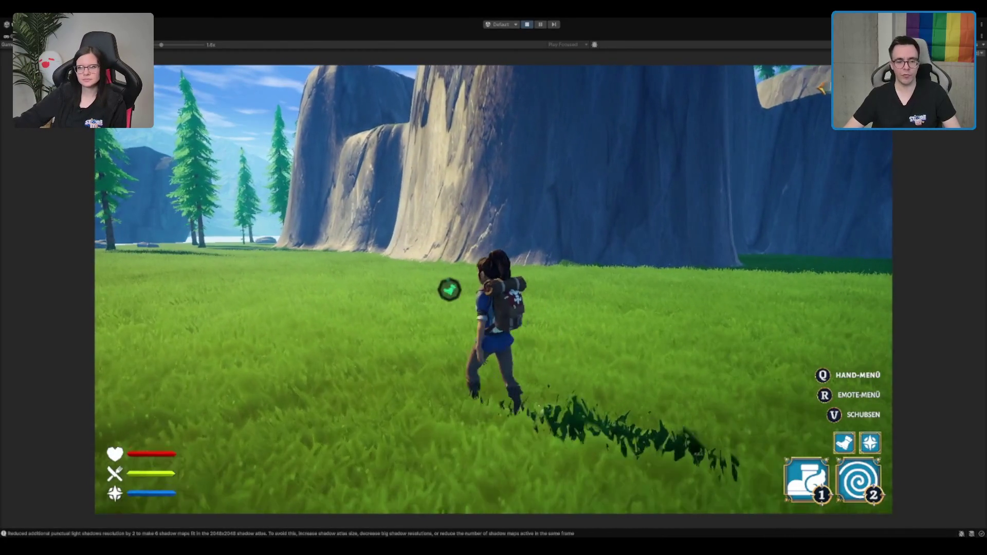
key("2")
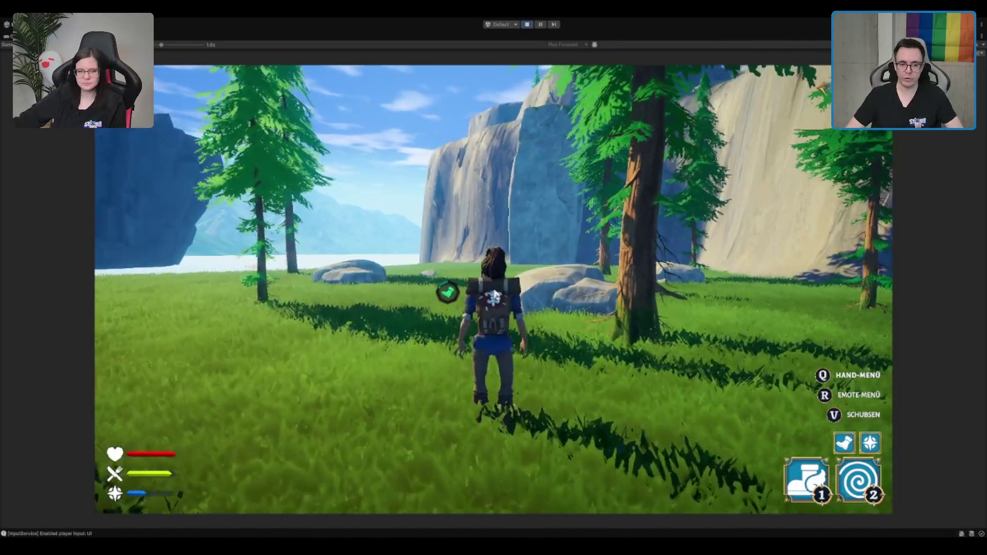
key("Tab")
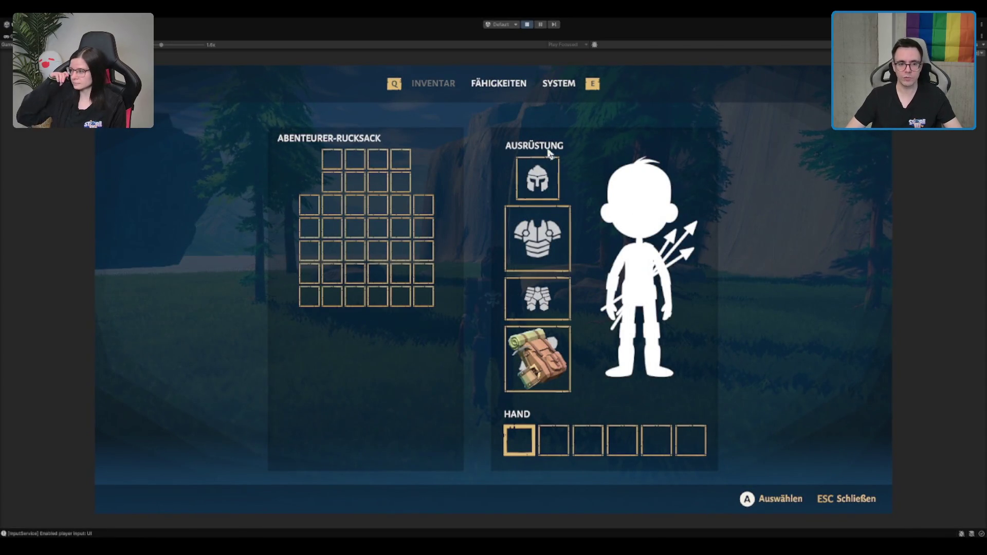
left_click(547, 86)
left_click(495, 85)
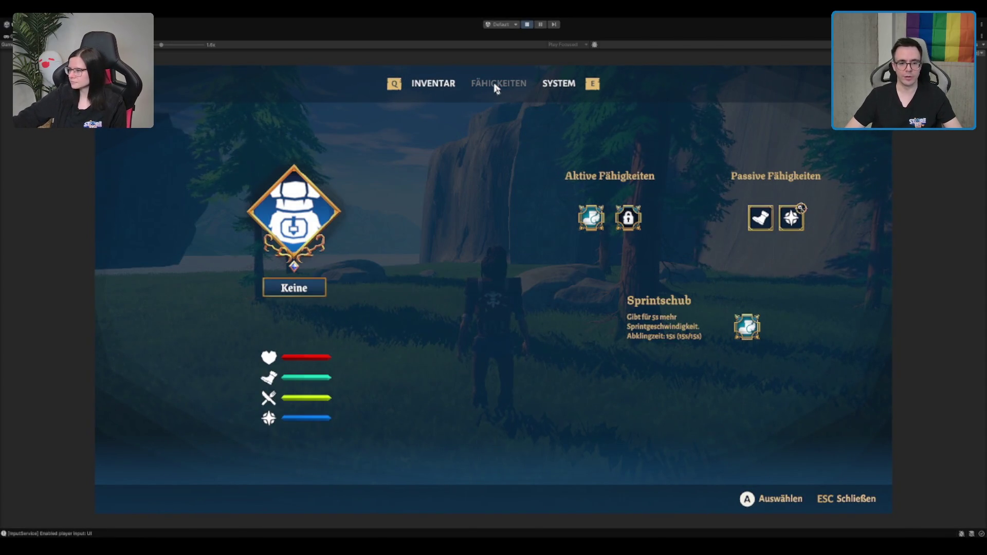
key("Escape")
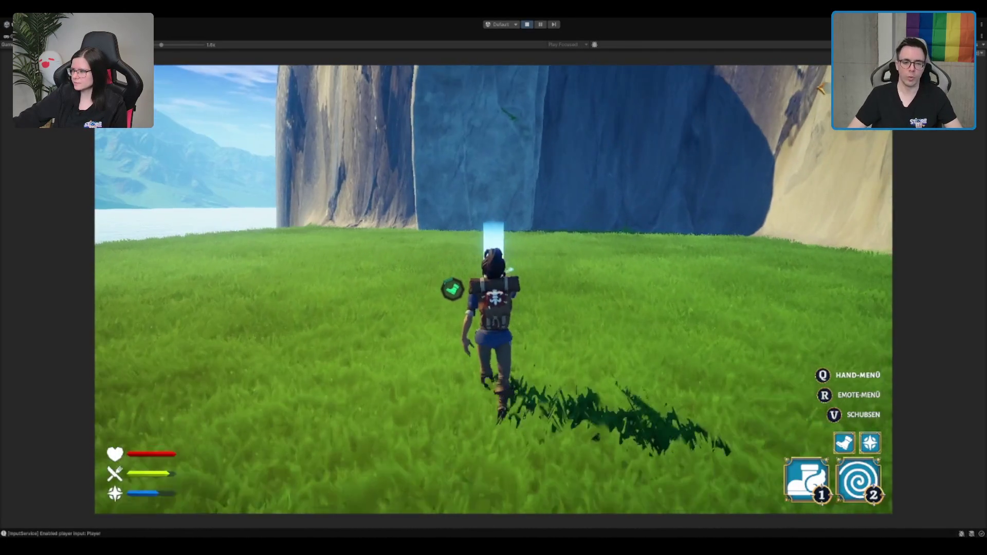
Step: Walk the character into the blue cliff and climb it to the grassy clifftop ledge
key("w")
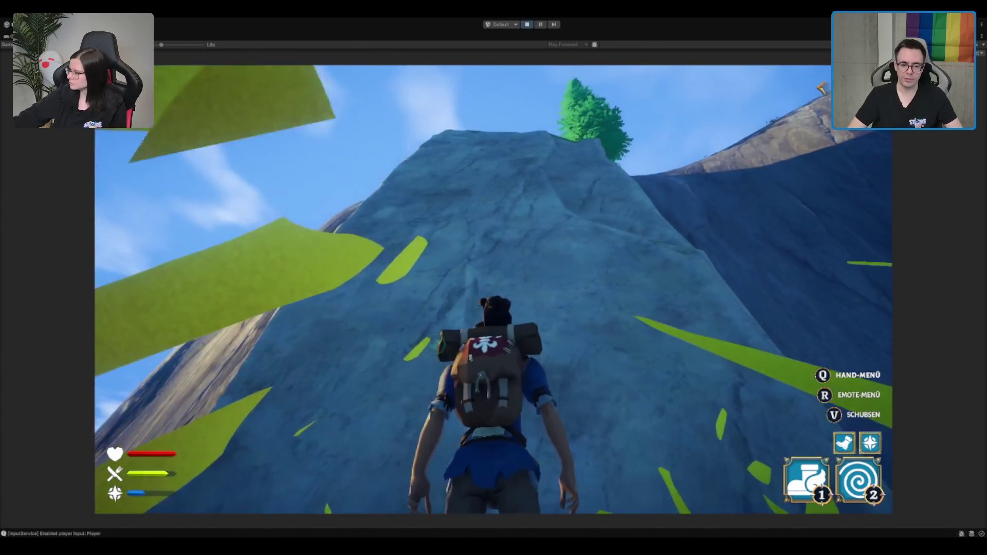
key("w")
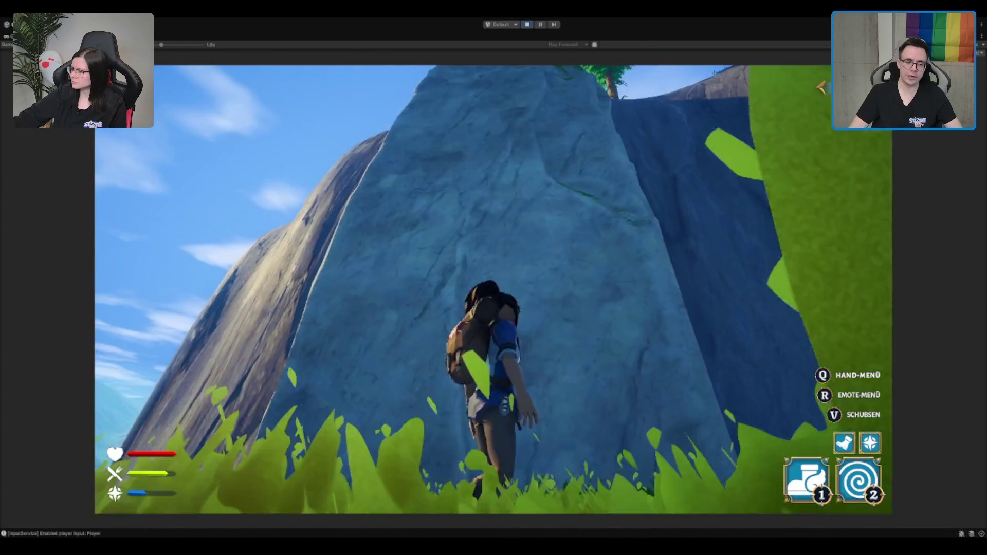
key("w")
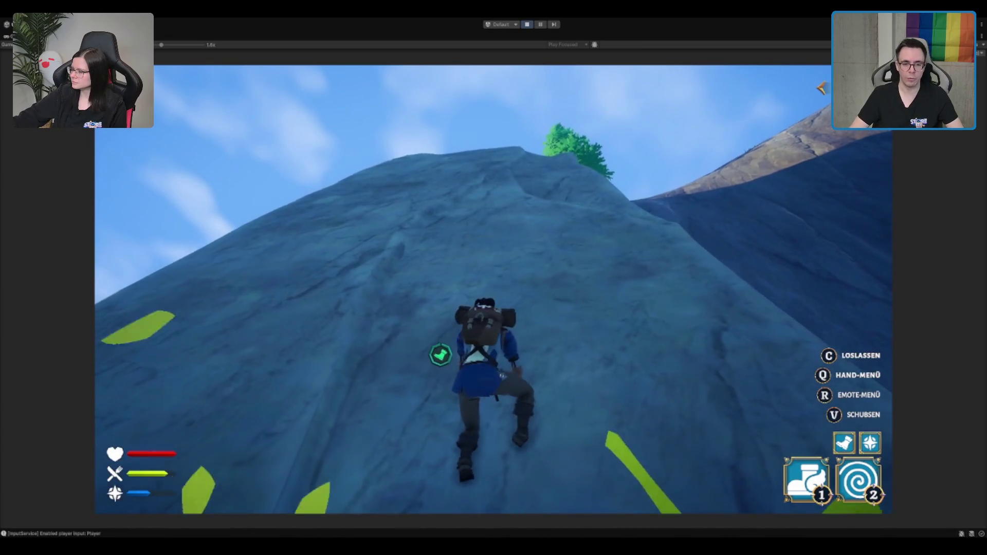
key("w")
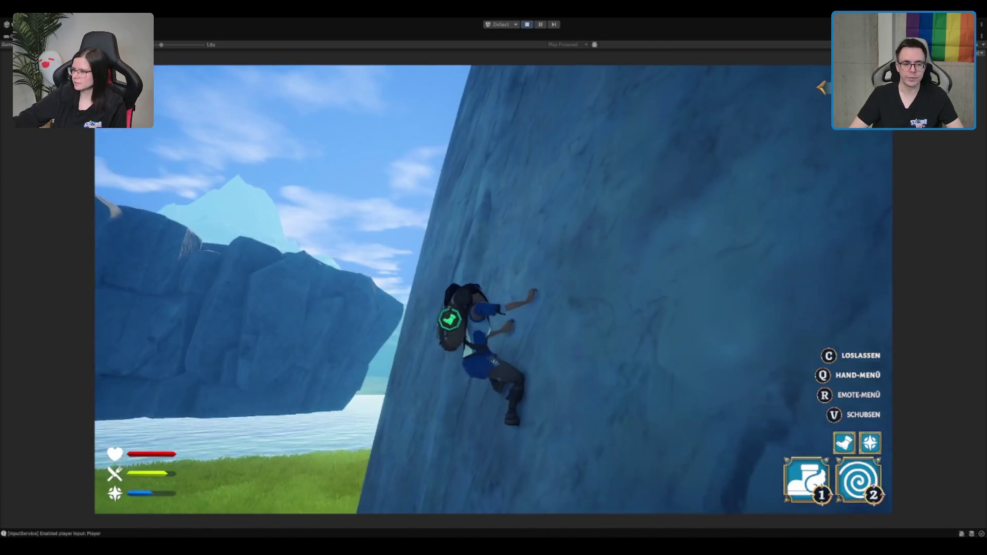
key("w")
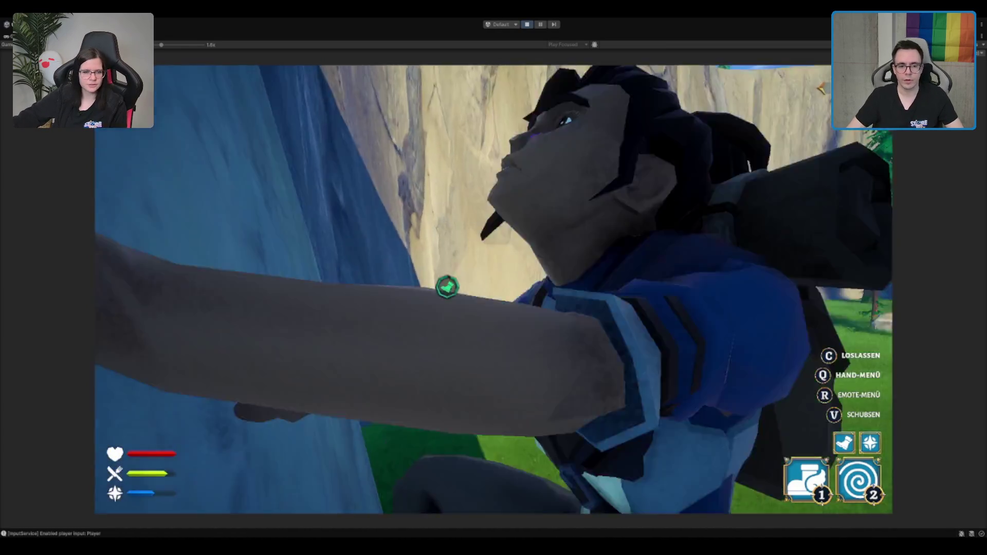
key("w")
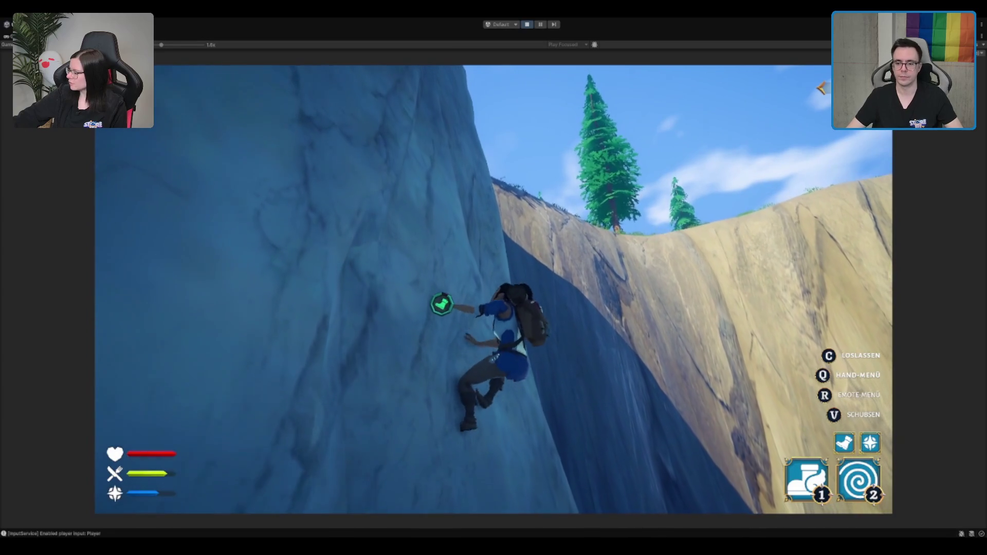
key("w")
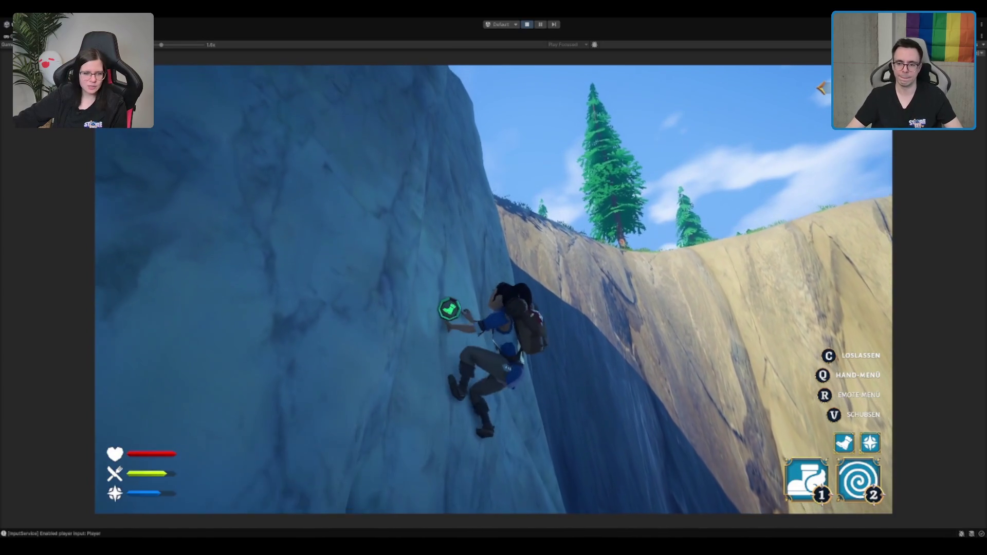
key("w")
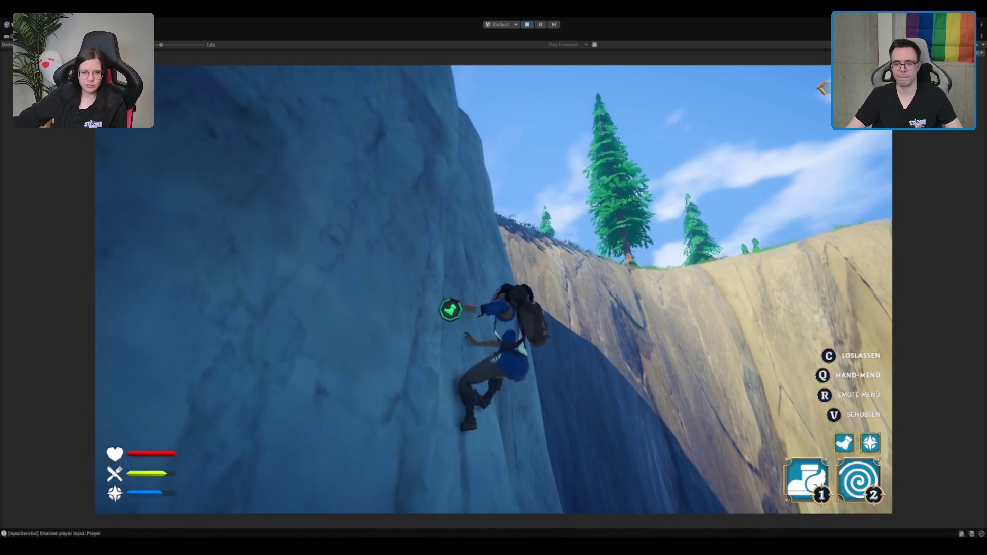
key("w")
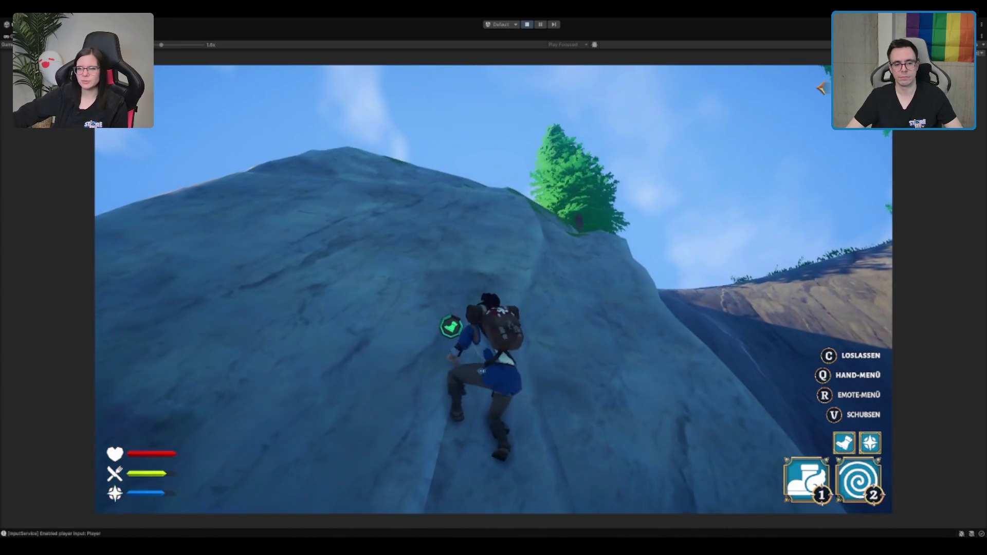
key("w")
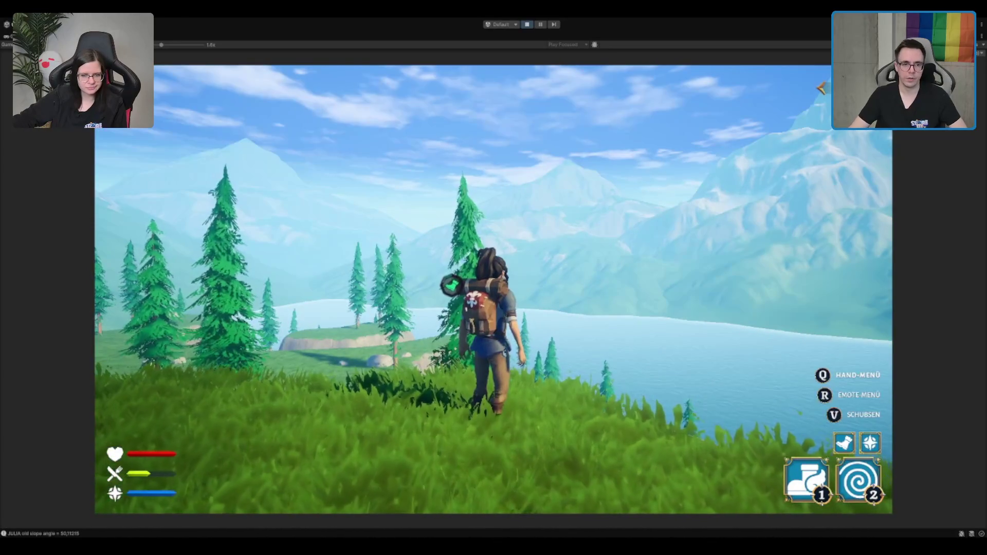
Step: Stop the play test and browse to the Scenes/MapTiles/Forest folder in the Project window
left_click(527, 25)
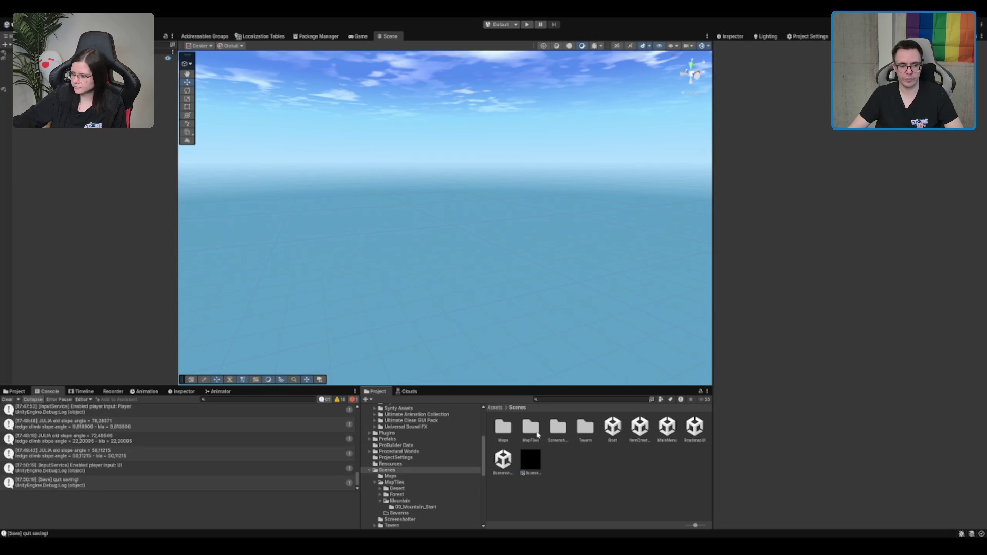
double_click(536, 434)
double_click(533, 435)
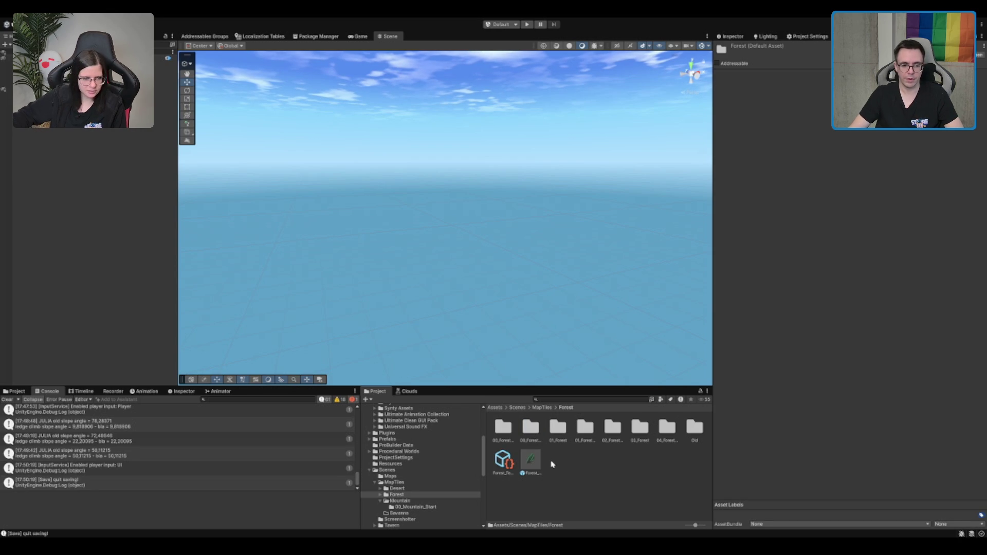
Step: Open the TerrainScene_Mountain_00_Start scene from 00_Mountain_Start and bring the cliff into view
left_click(443, 507)
double_click(536, 435)
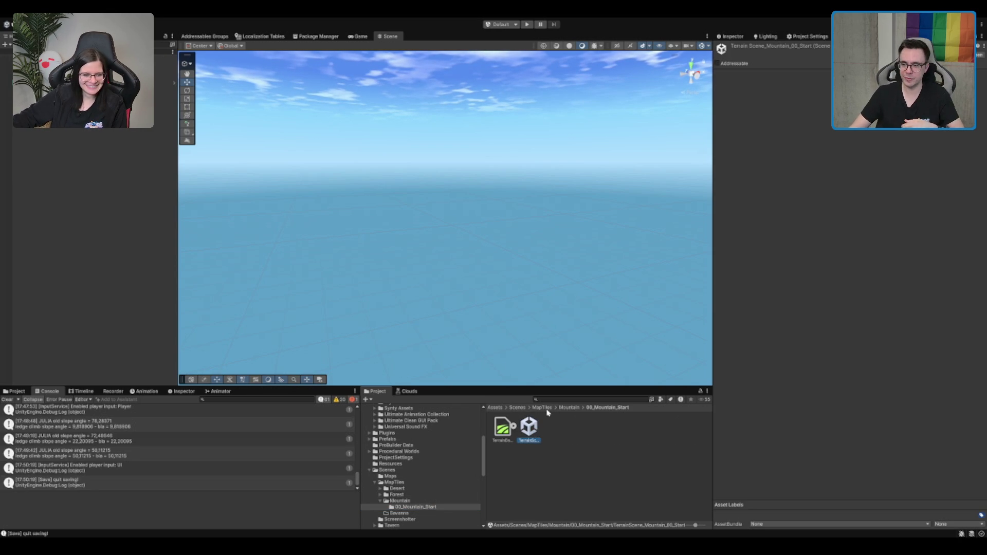
scroll(544, 308, "down", 10)
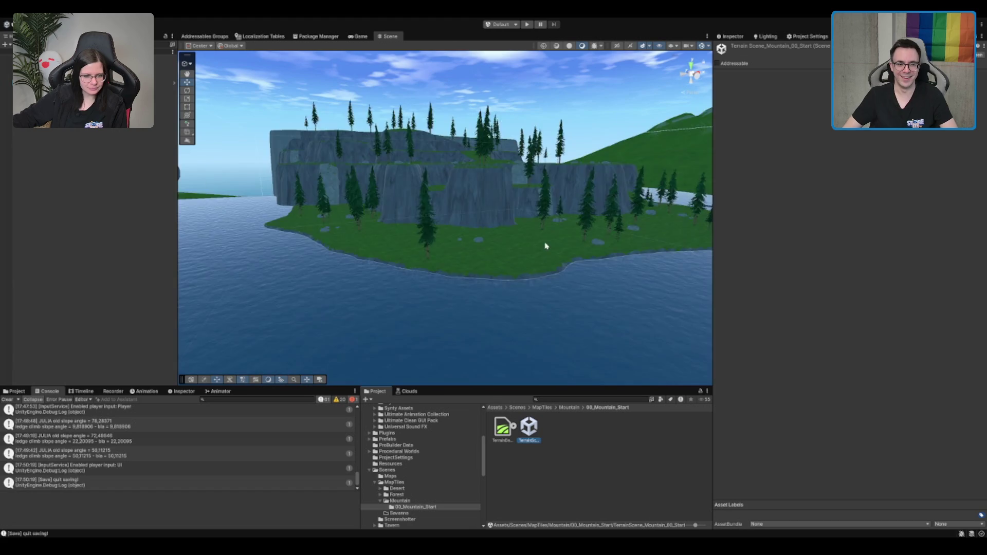
scroll(511, 217, "up", 5)
key("ctrl+a")
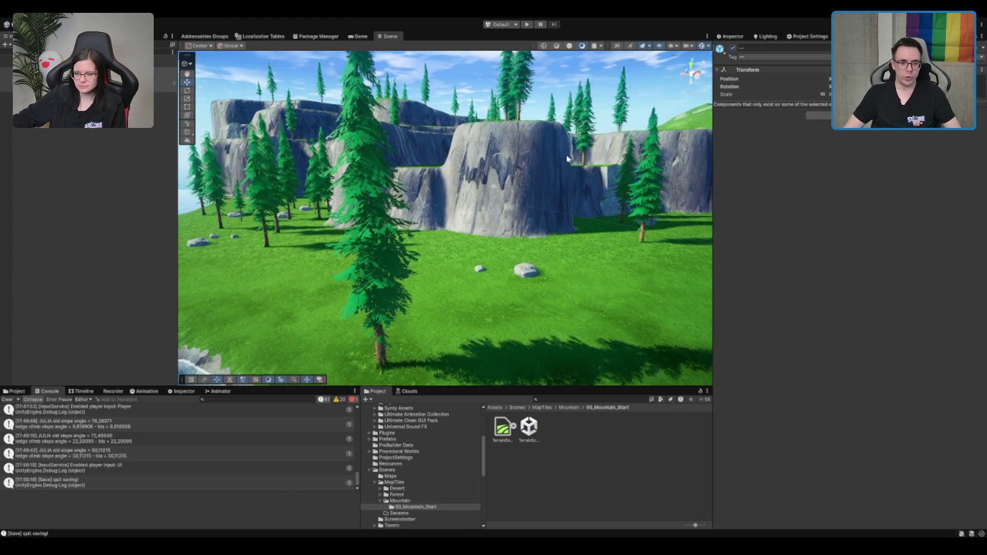
Step: Frame the island, then inspect the Gaia Session Manager, Nature_Meadow_Biome and Biome_Mountain objects
key("f")
left_click(83, 76)
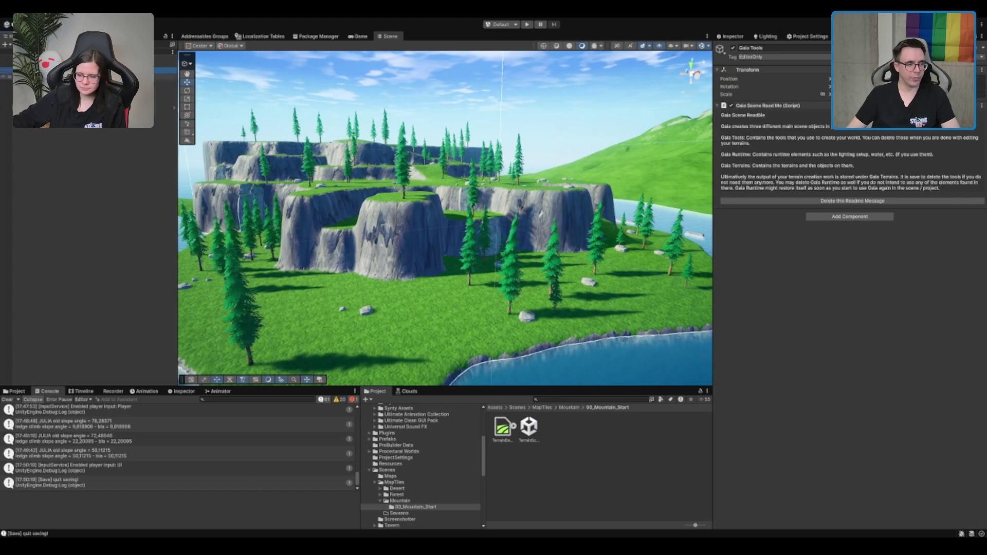
left_click(82, 96)
left_click(82, 89)
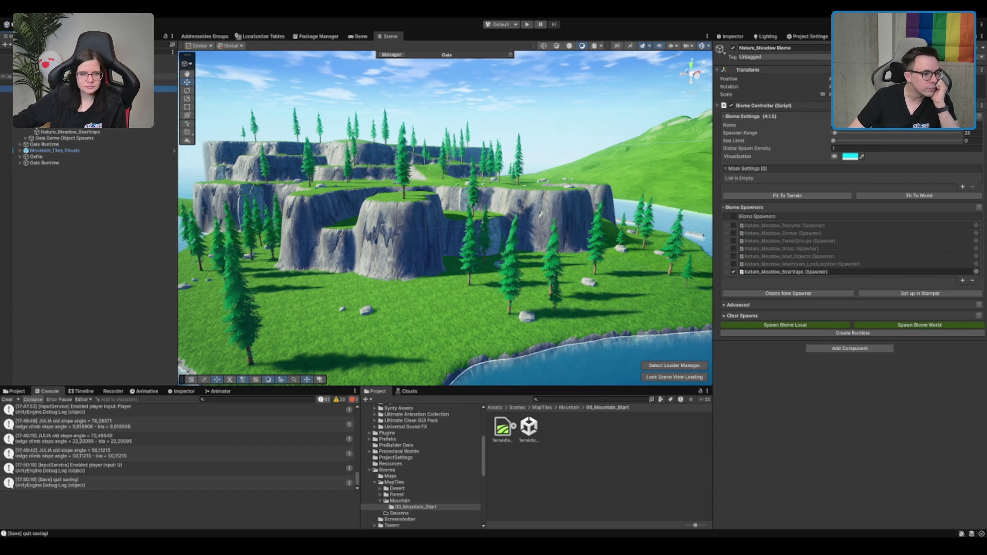
left_click(82, 82)
Step: Expand the meadow biome's spawners, including the BearTrap and mushrooms group, then collapse them
key("Right")
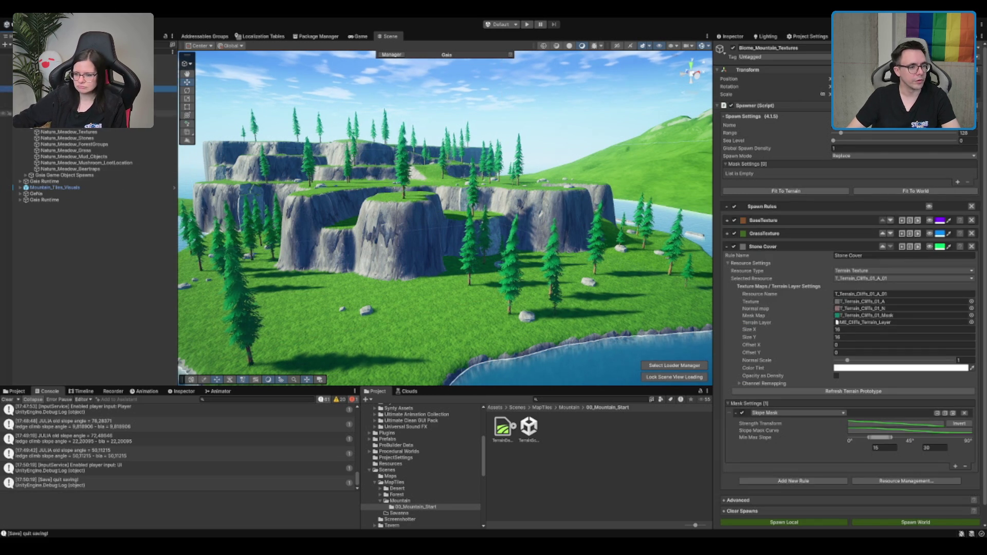
scroll(122, 182, "down", 3)
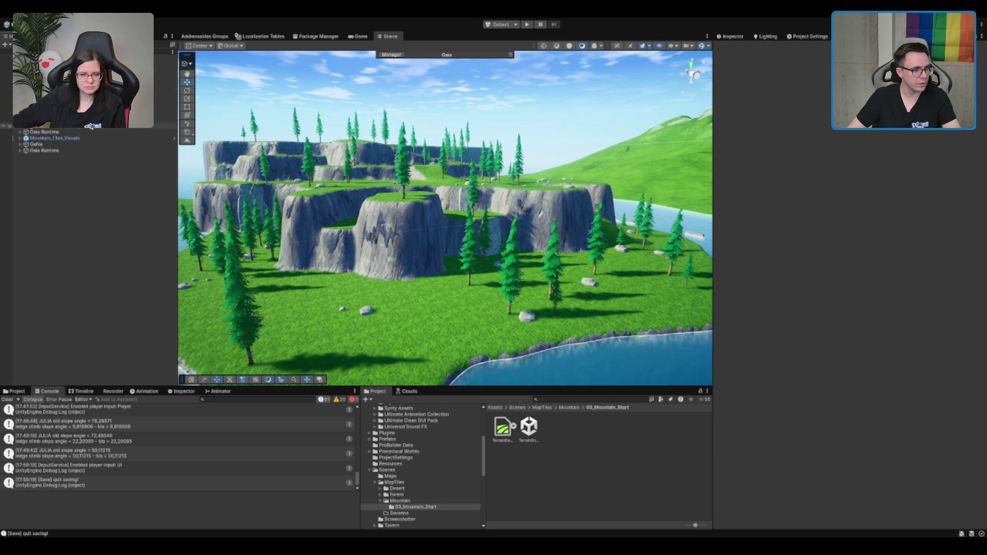
left_click(93, 125)
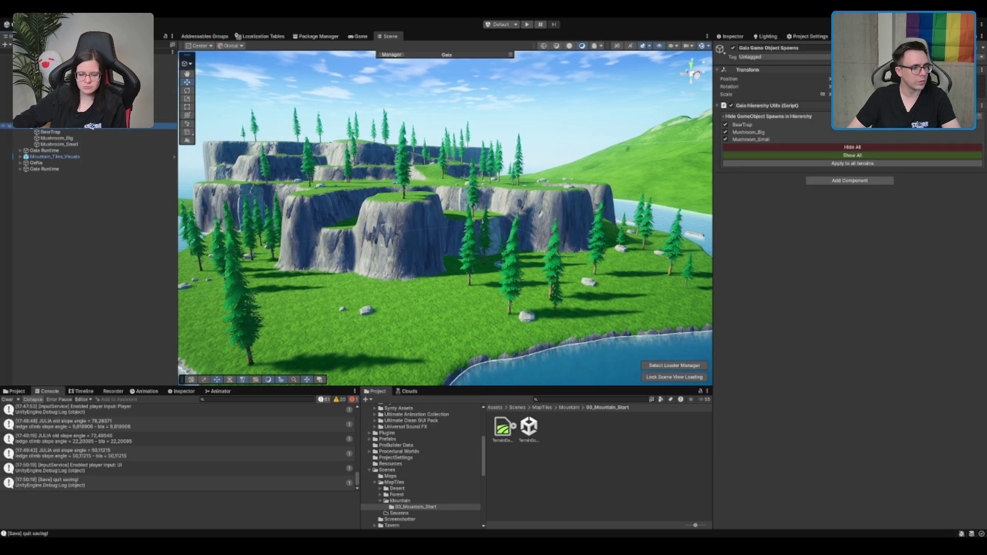
key("Right")
key("Left")
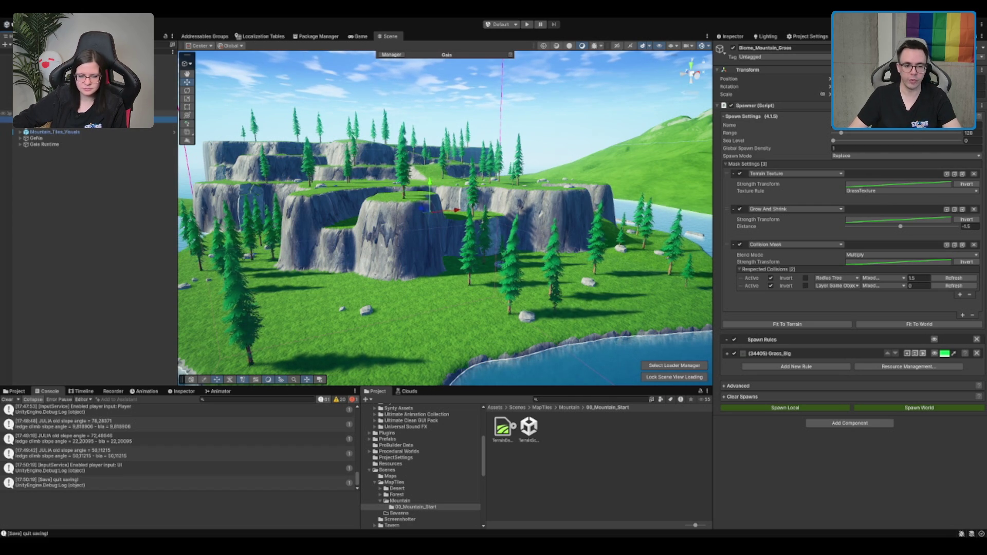
scroll(449, 184, "up", 5)
scroll(450, 184, "up", 6)
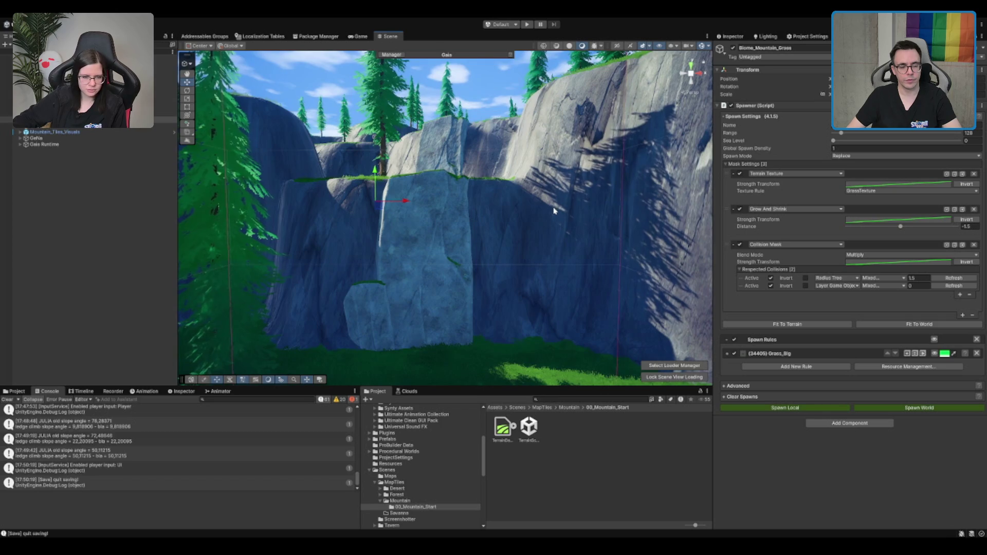
scroll(545, 212, "down", 4)
scroll(495, 226, "up", 4)
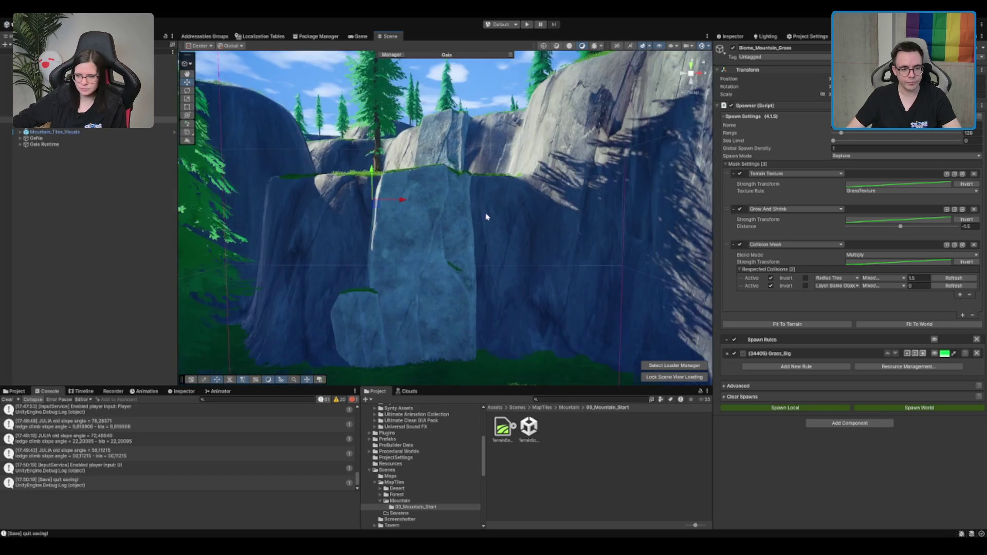
scroll(487, 217, "down", 8)
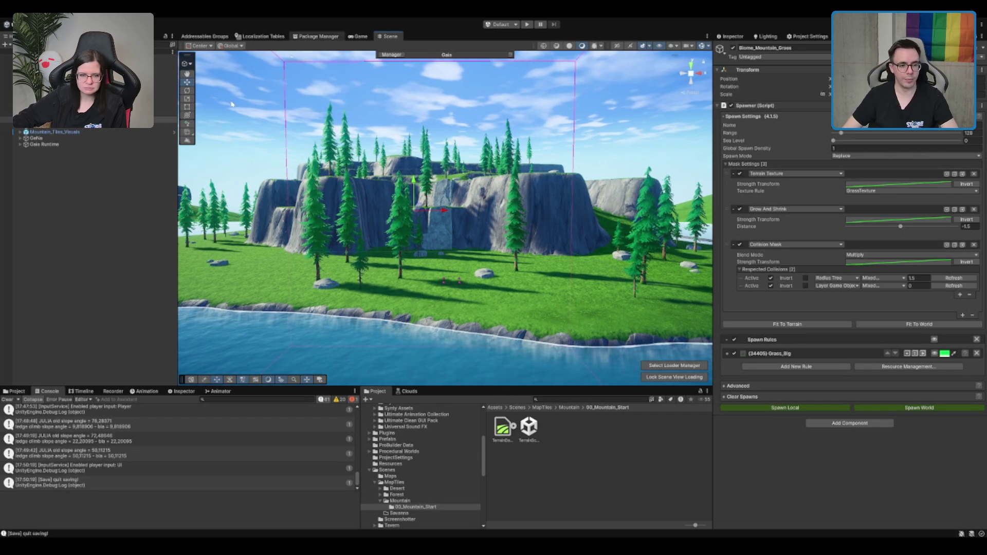
scroll(390, 253, "up", 3)
scroll(391, 254, "up", 3)
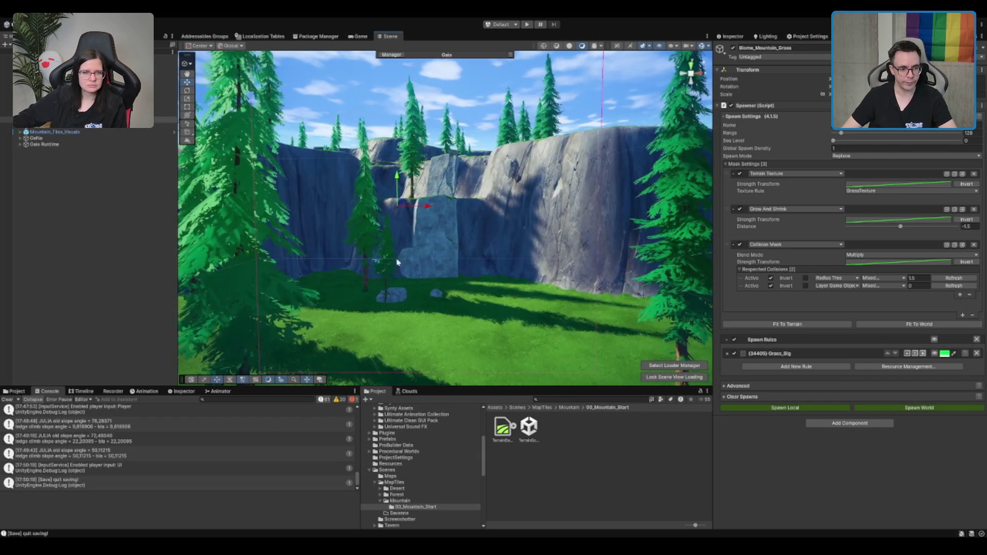
scroll(391, 253, "up", 6)
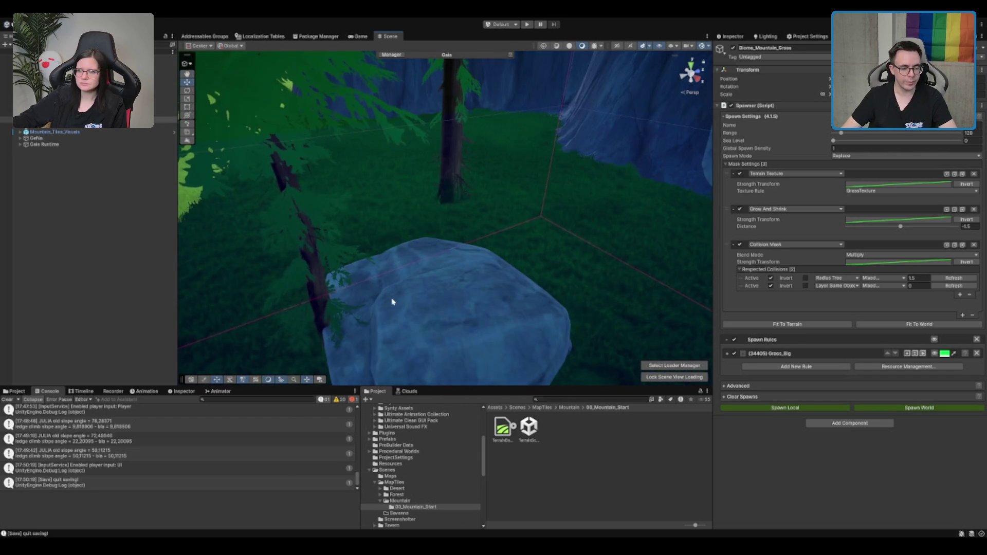
scroll(393, 301, "down", 3)
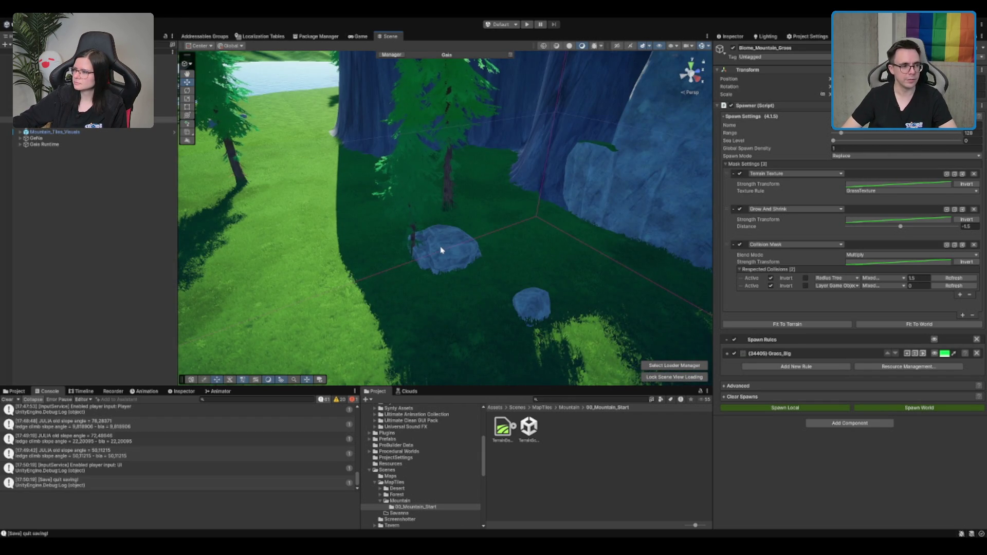
Step: Move the Stones spawners above the Trees in Biome_Mountain and collapse the Stone_Big_V1 rule
left_click(77, 83)
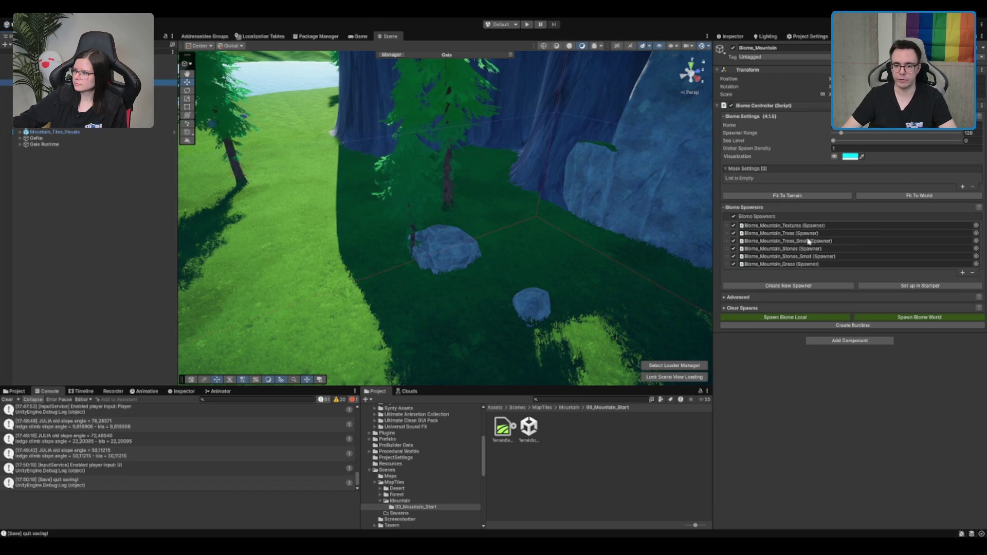
left_click_drag(732, 250, 729, 241)
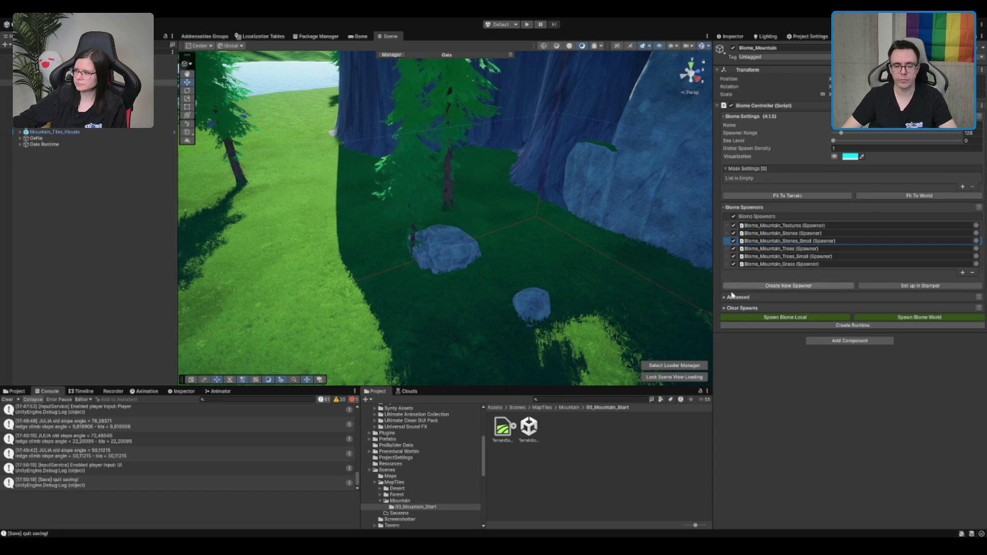
left_click(165, 107)
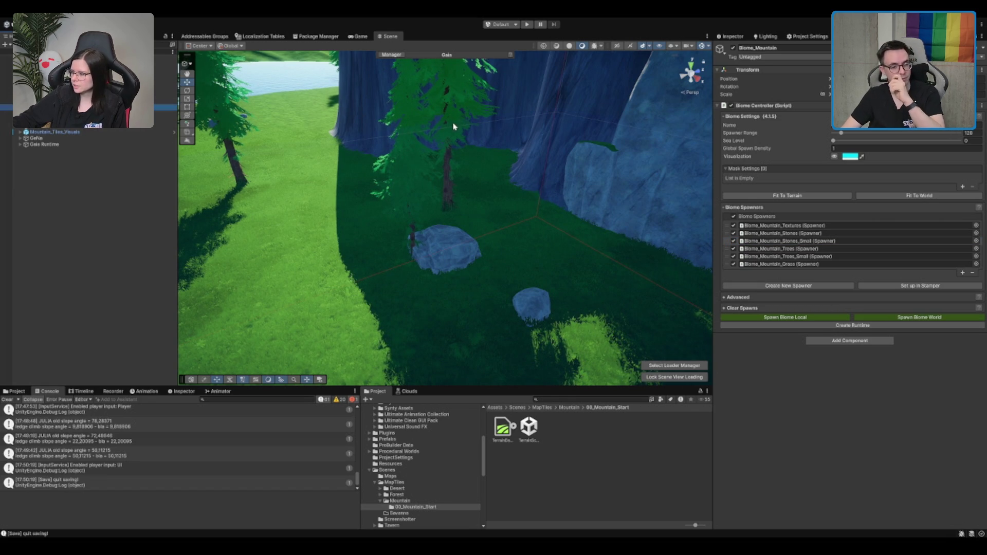
left_click_drag(429, 160, 708, 287)
left_click(727, 283)
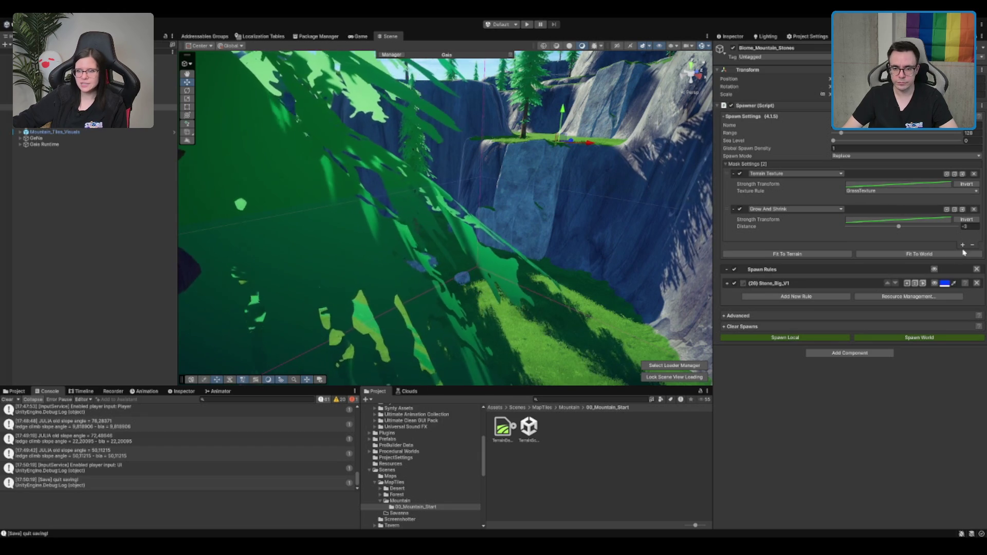
Step: Add a Collision Mask to the stones spawner respecting Layer Game Object collisions and pick its layers
left_click(962, 245)
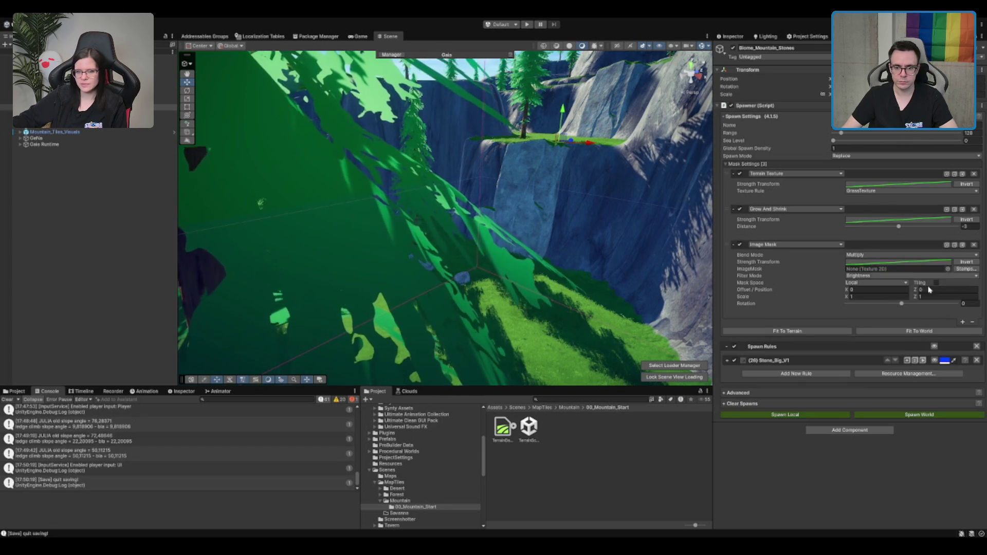
scroll(557, 332, "down", 10)
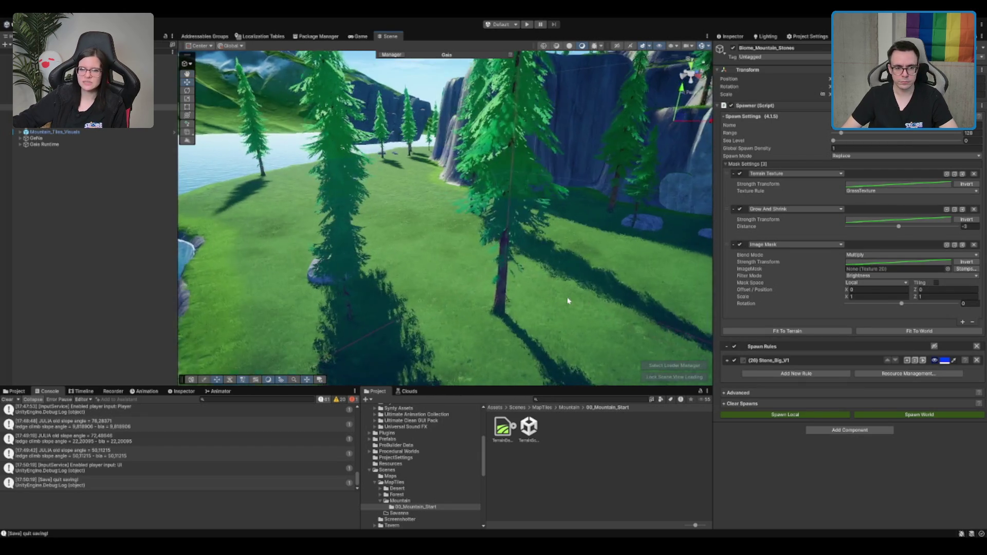
scroll(546, 313, "down", 3)
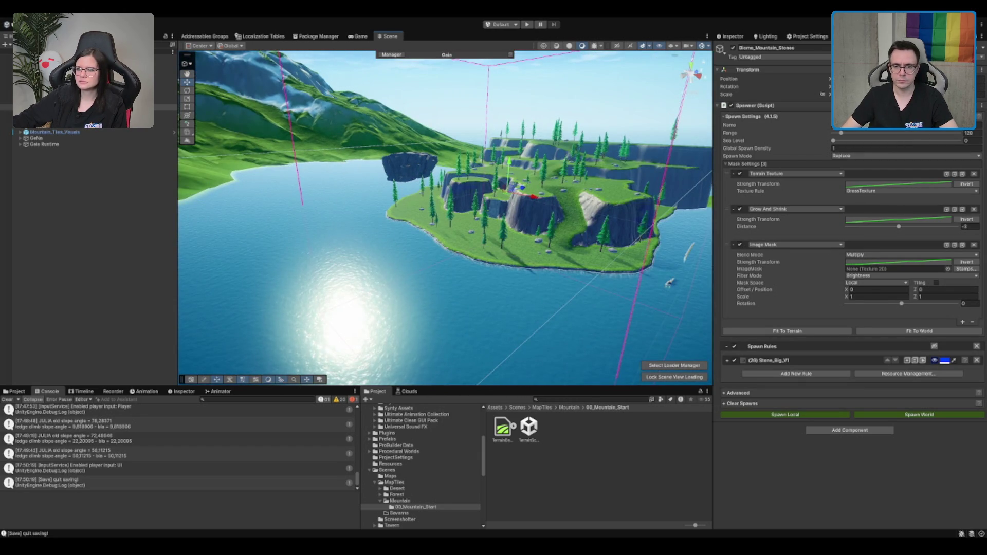
scroll(500, 239, "up", 10)
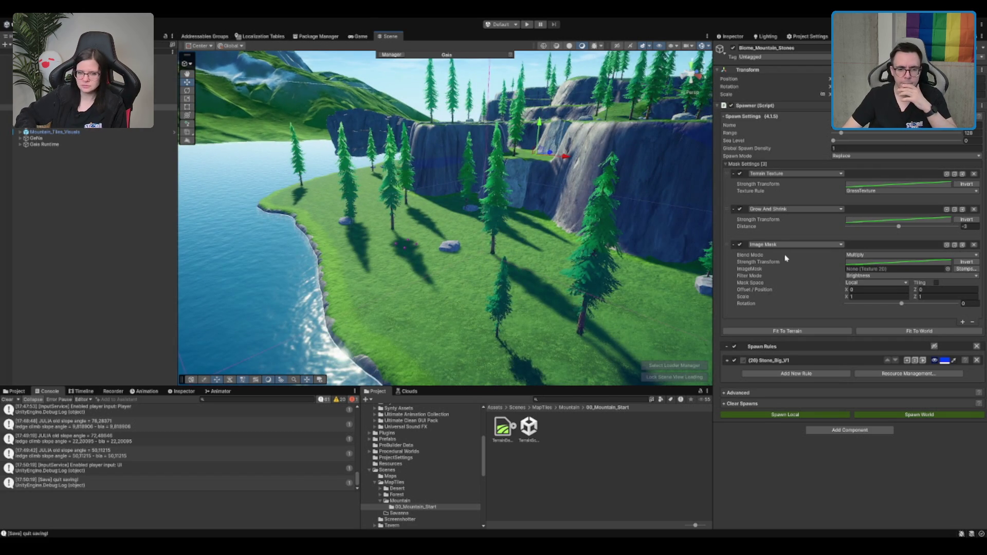
left_click(794, 244)
left_click(794, 288)
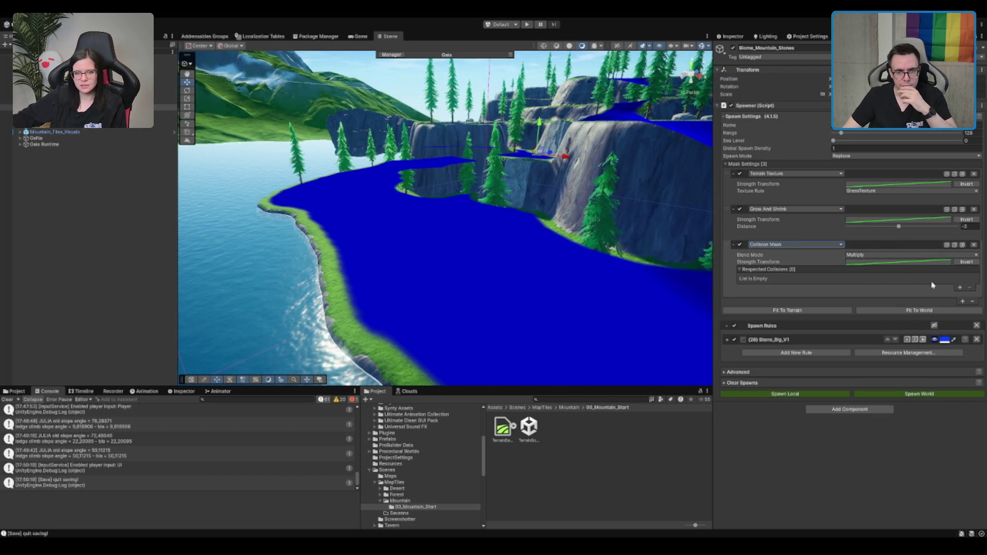
left_click(960, 288)
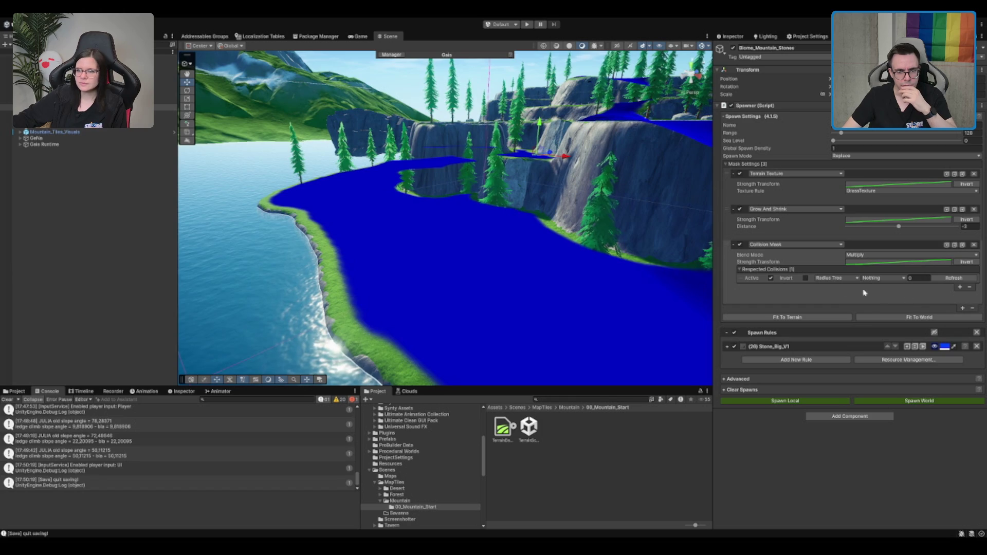
left_click(836, 278)
left_click(843, 288)
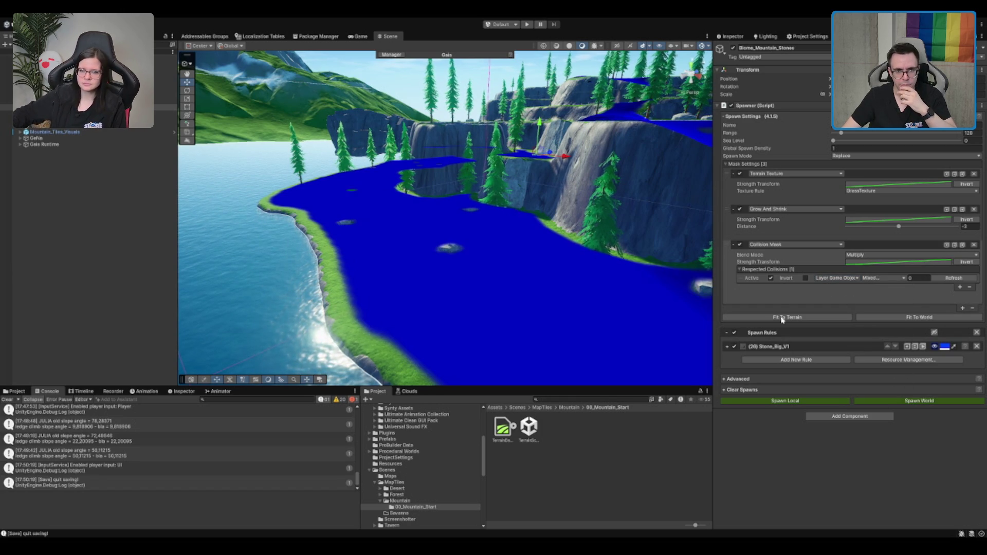
left_click(946, 301)
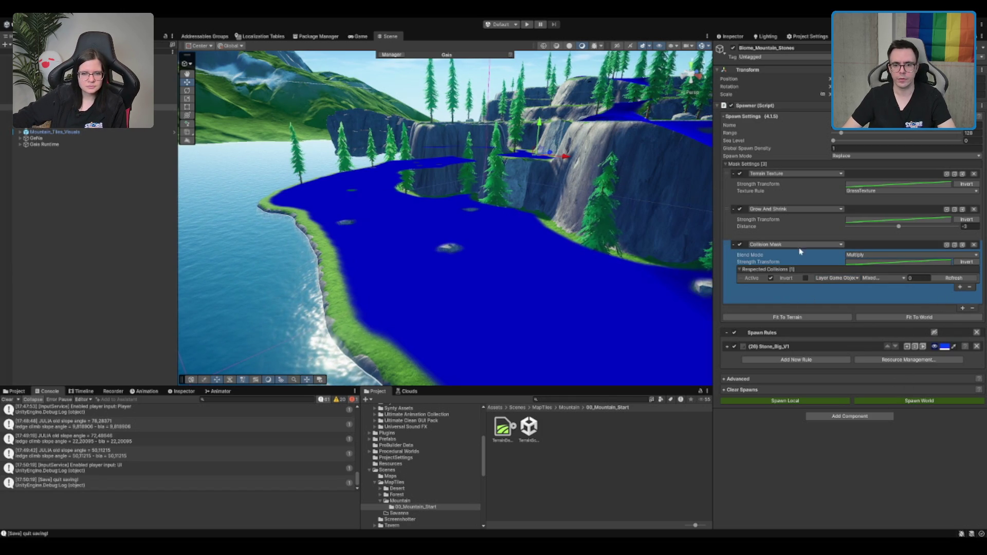
Step: Try Subtract blending, keep the Collision Mask at Multiply, then show the Mountain scene folder
left_click(877, 307)
left_click(878, 258)
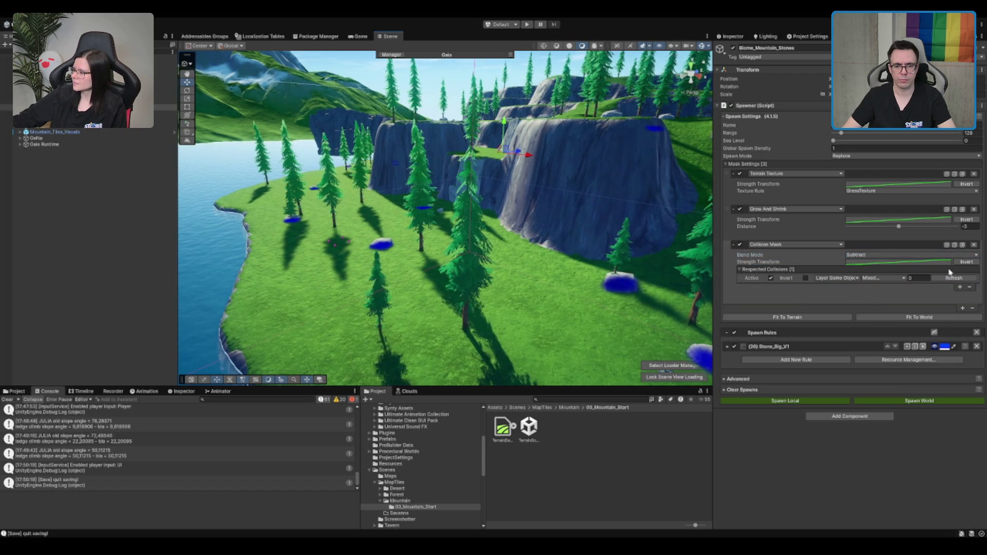
left_click(877, 254)
left_click(868, 247)
scroll(451, 259, "up", 5)
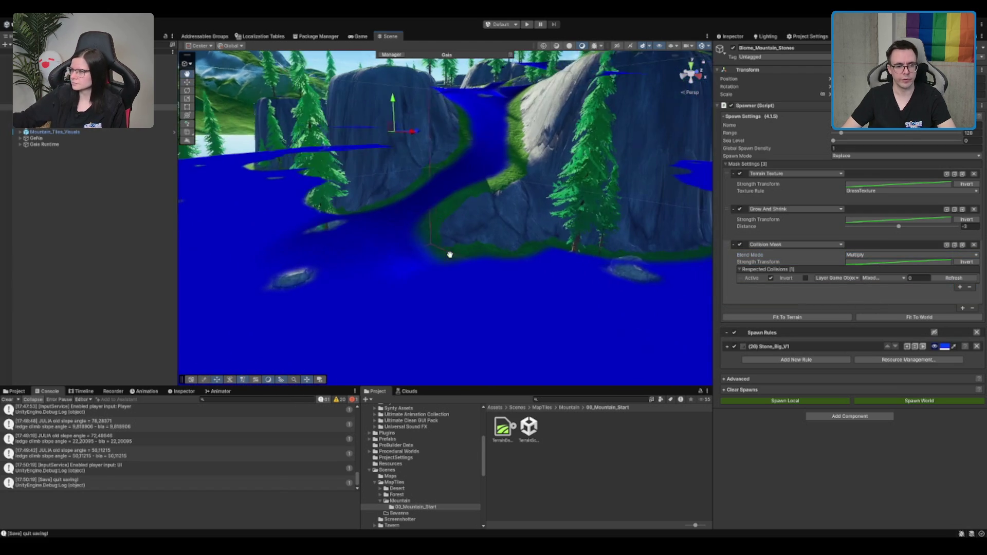
scroll(451, 258, "down", 5)
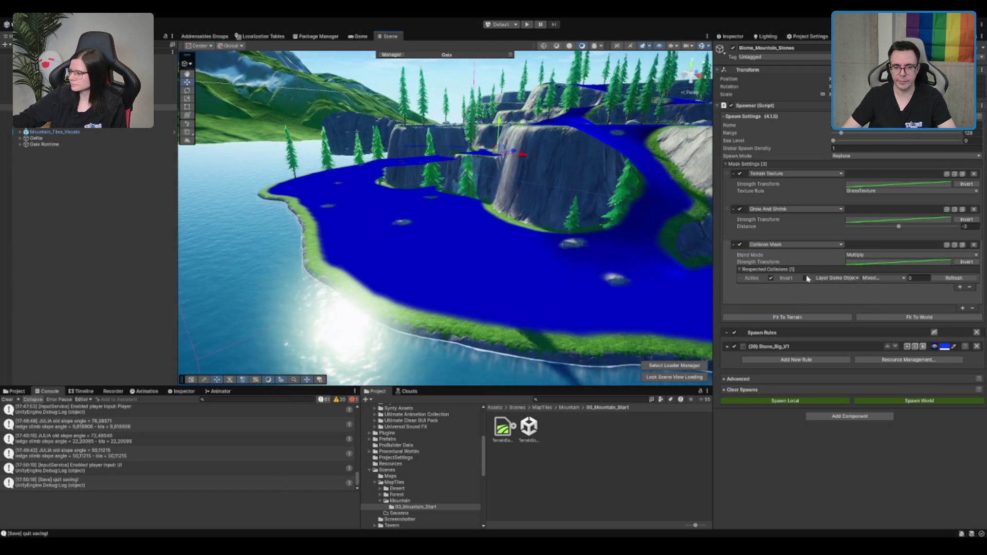
left_click(593, 463)
left_click(401, 501)
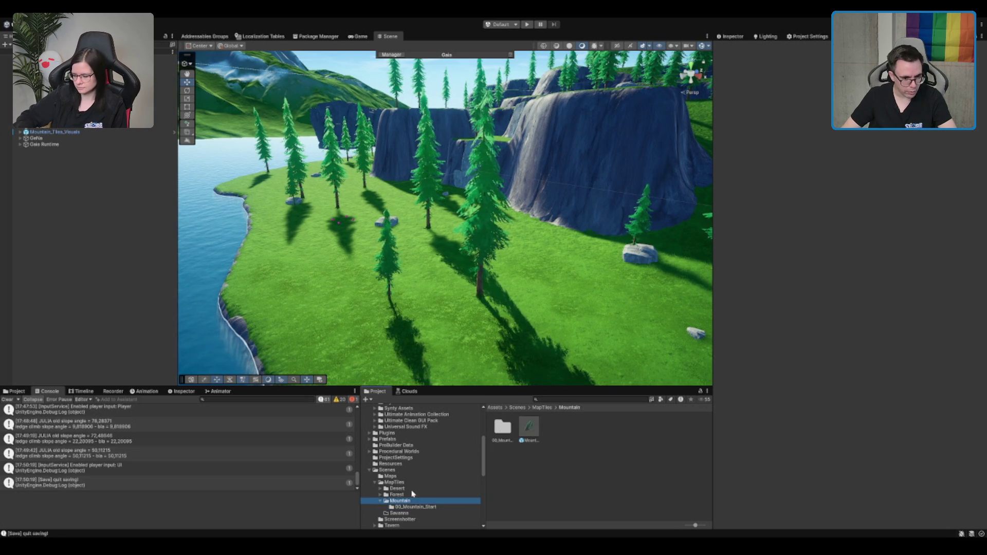
Step: Show the Forest folder and select the Biome_Mountain_Stones_Small spawner in the Hierarchy
left_click(412, 494)
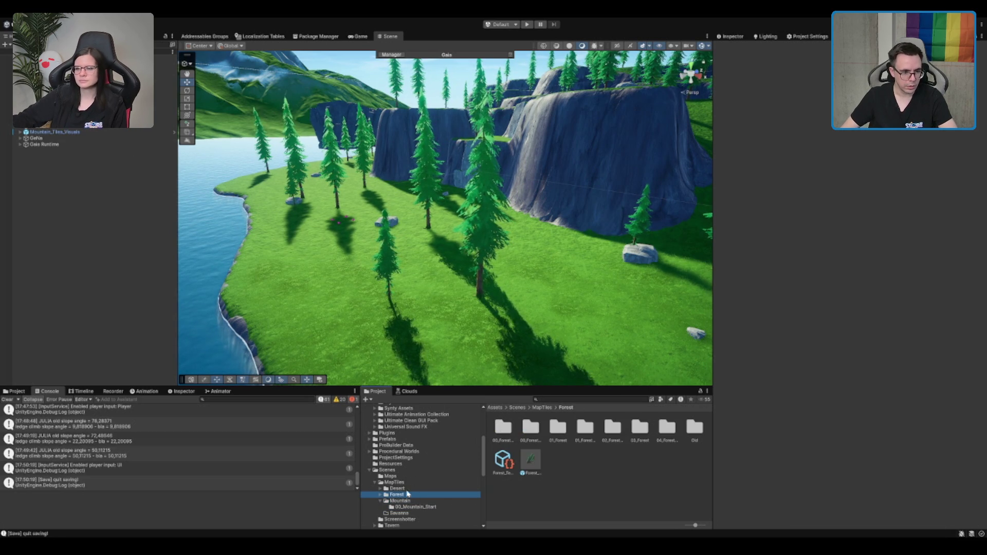
left_click(164, 113)
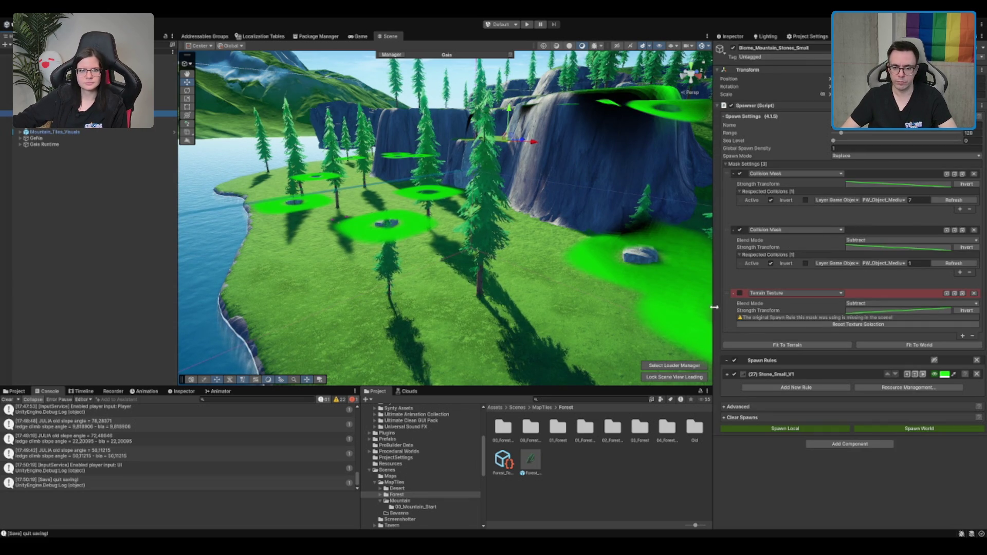
Step: Untick the red broken Terrain Texture mask and bring up Biome_Mountain_Trees_Small's settings
left_click(740, 294)
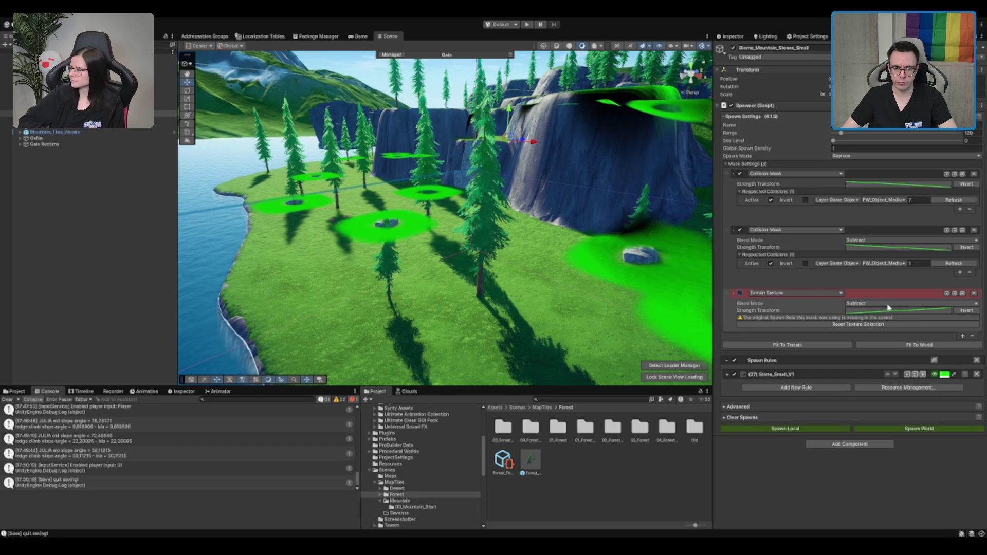
left_click(779, 294)
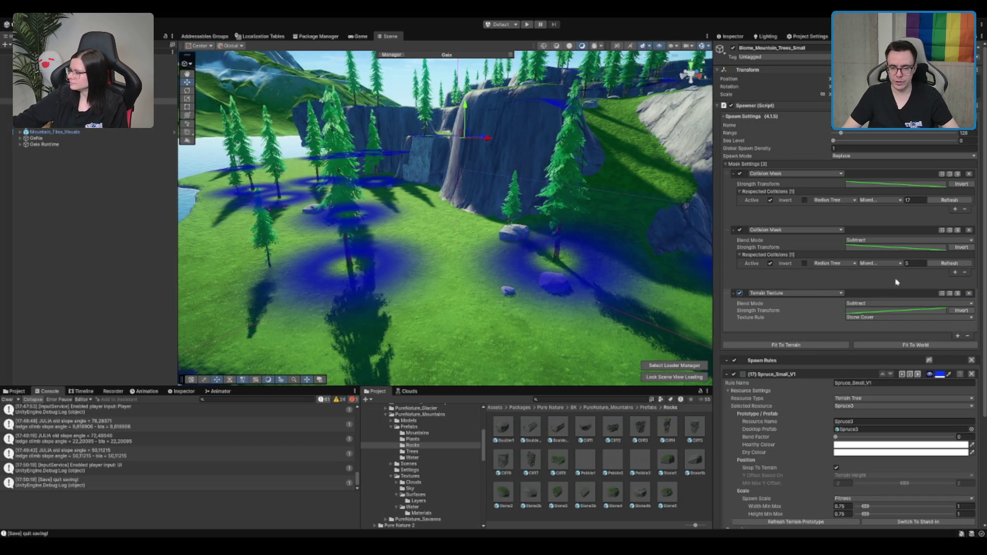
Step: Add a second respected collision set to Layer Game Object on the collision mask
left_click(955, 272)
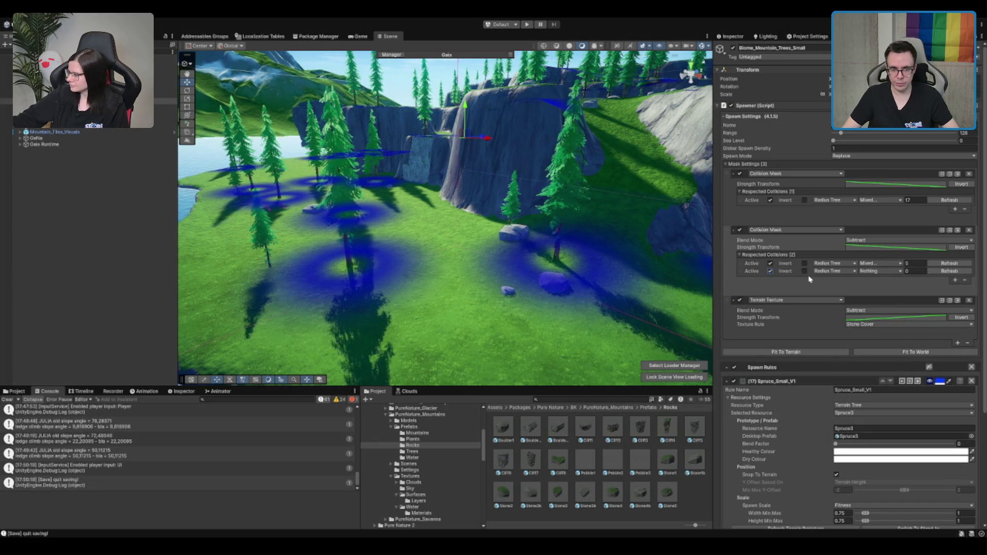
left_click(858, 284)
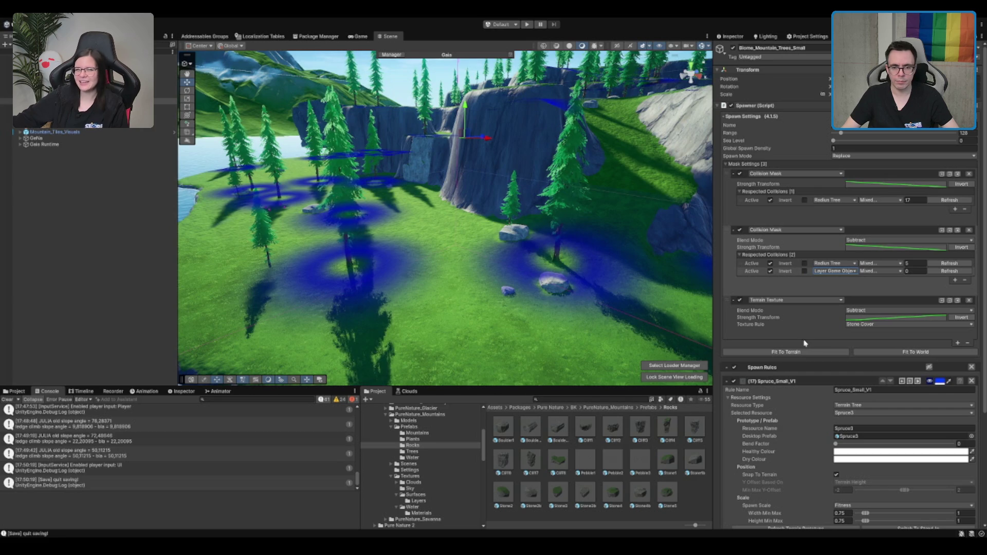
scroll(539, 270, "up", 5)
scroll(614, 291, "down", 5)
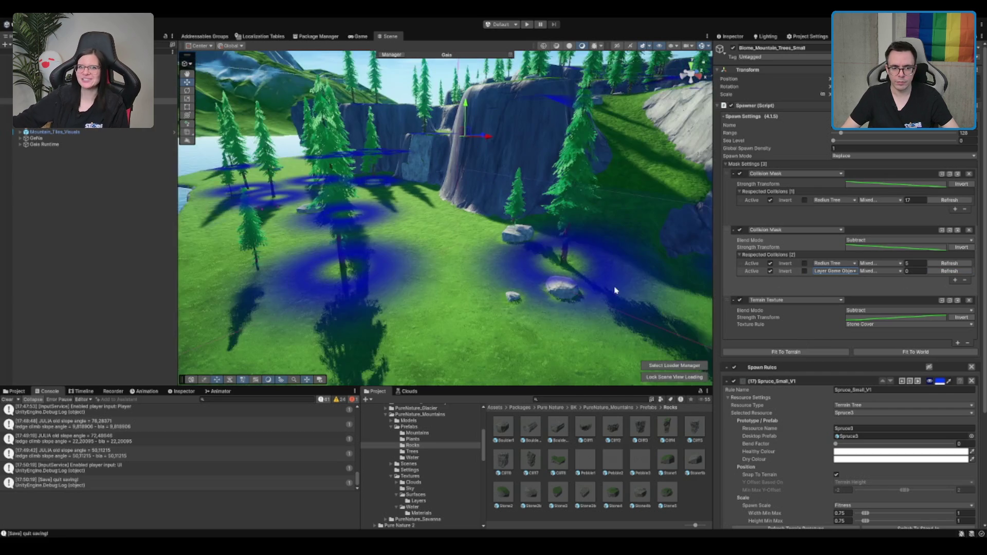
Step: Step between Biome_Mountain_Stones and Biome_Mountain_Trees in the Hierarchy to compare their Mask Settings
left_click(87, 107)
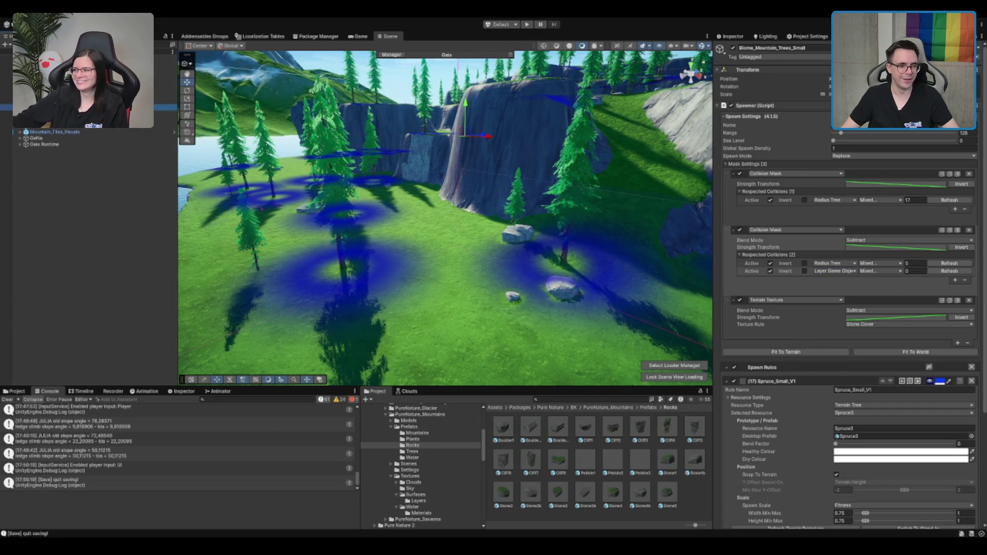
key("Up")
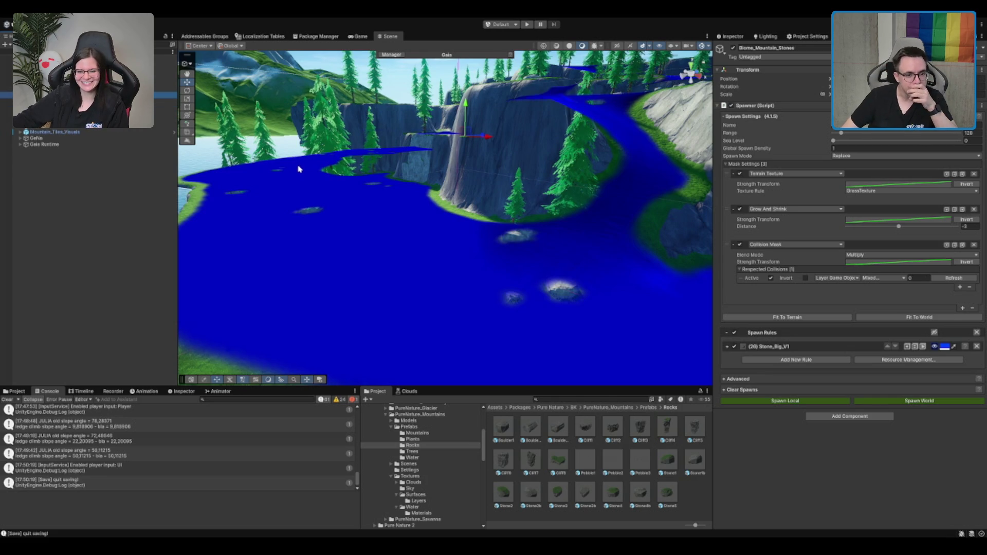
key("Up")
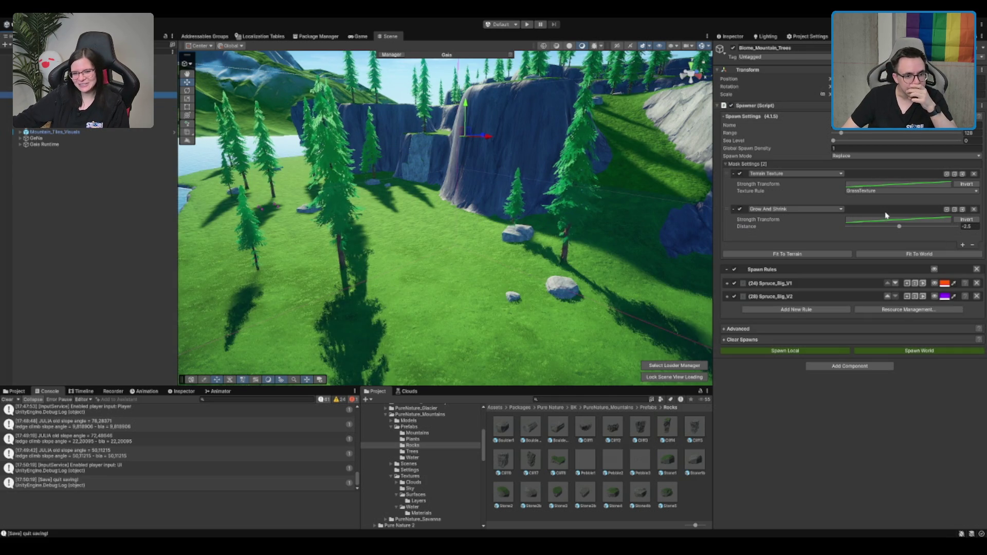
key("Down")
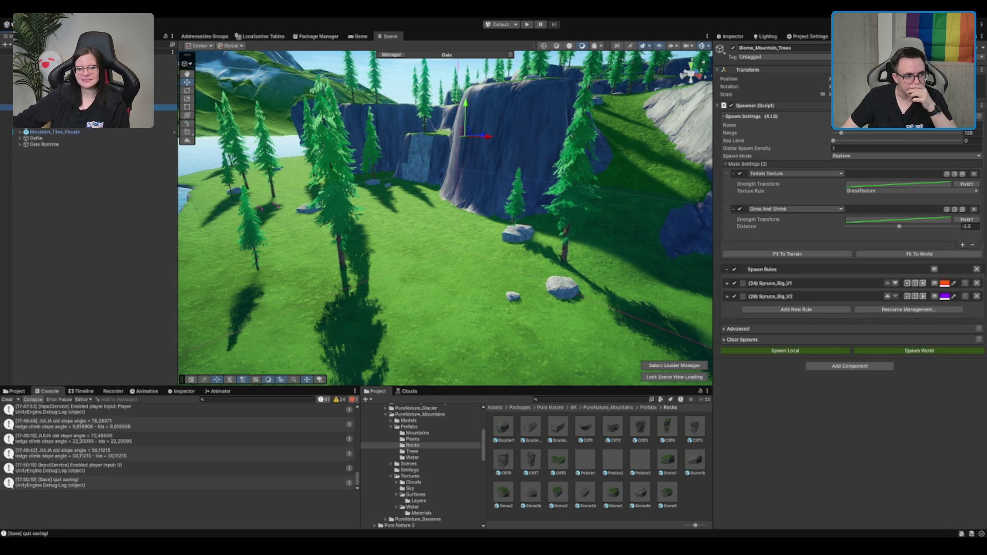
key("Down")
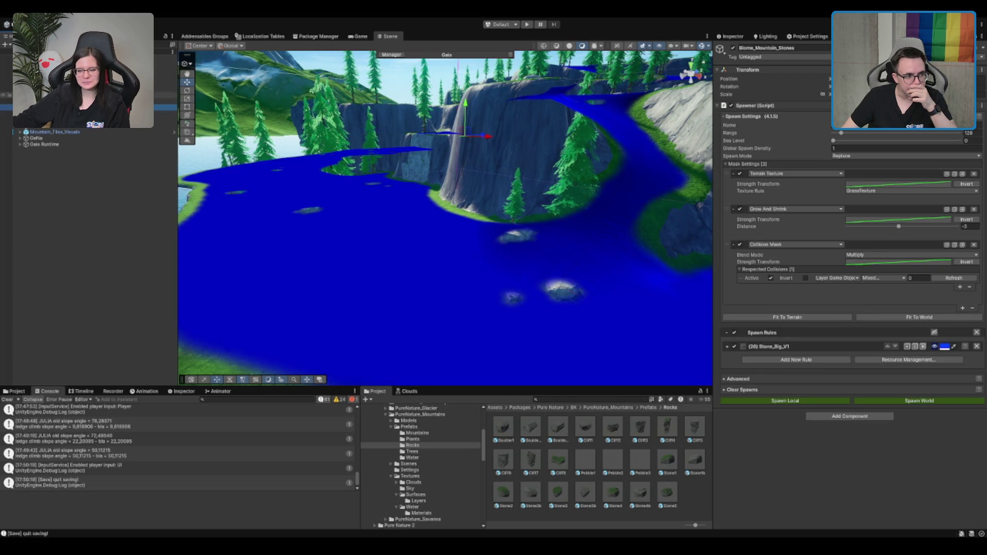
key("Up")
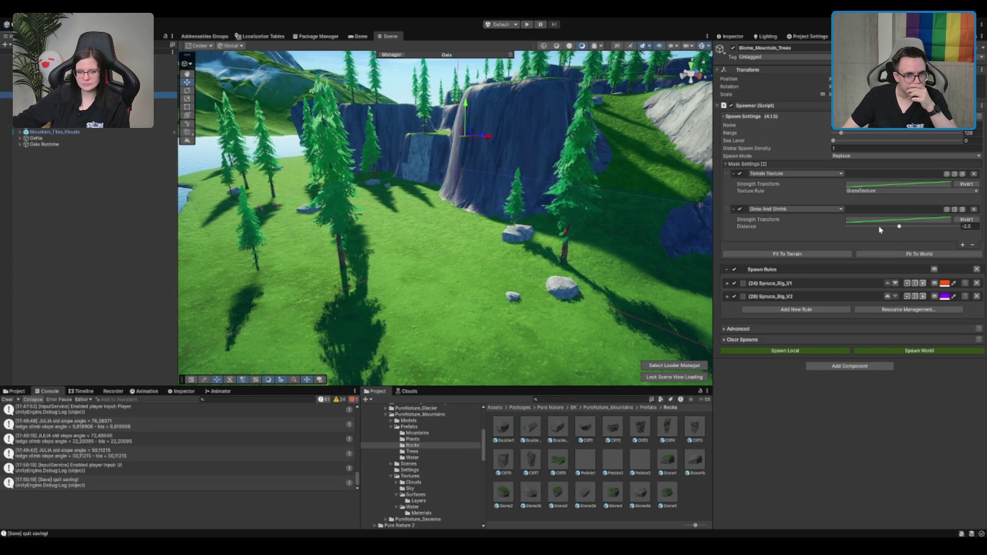
Step: Preview Spruce_Big_V1 placement and add a Collision Mask respecting Layer Game Object to the trees spawner
left_click(934, 283)
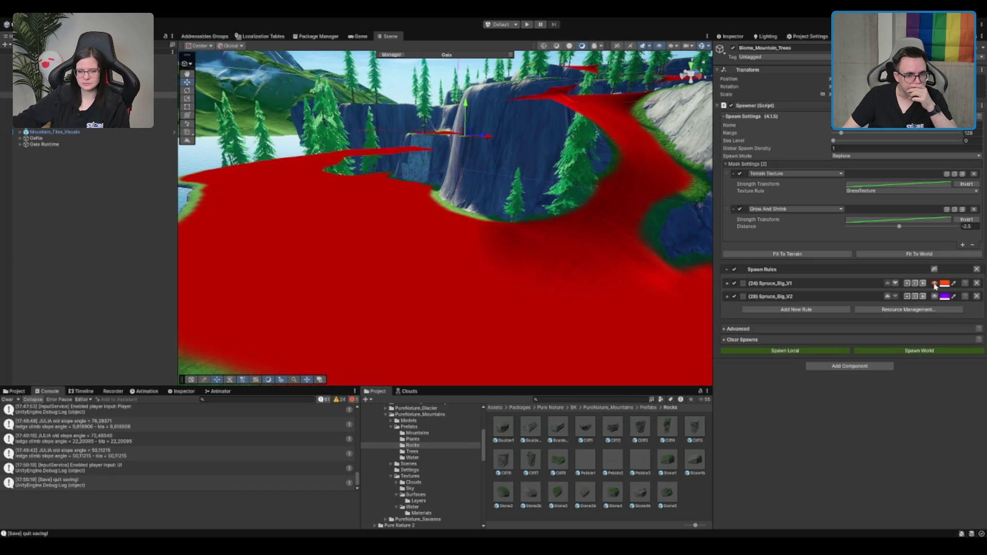
left_click(963, 245)
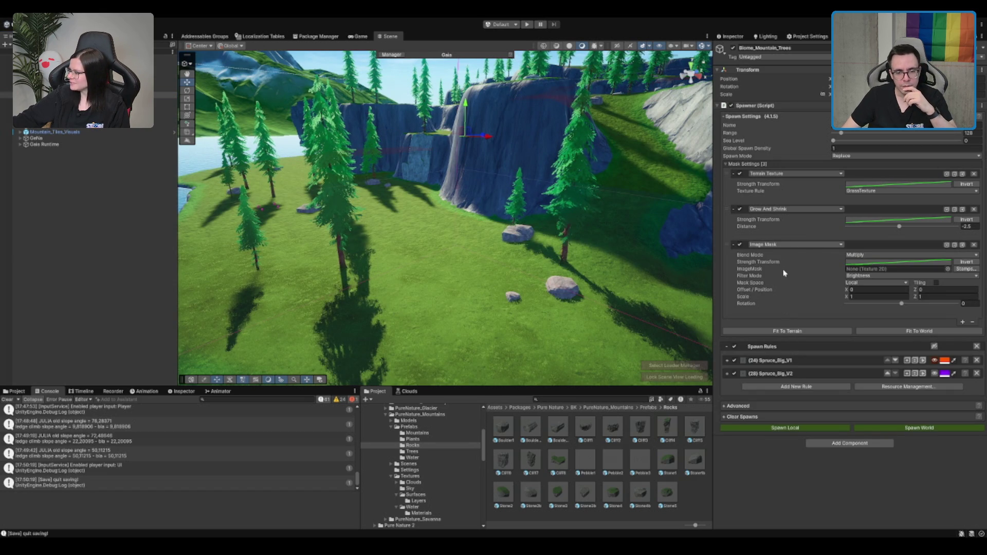
left_click(784, 261)
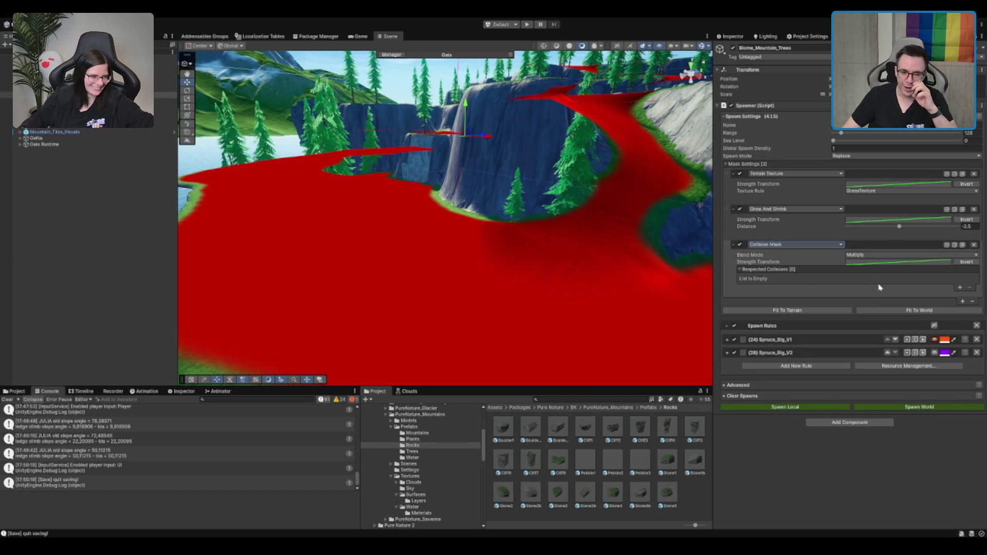
left_click(960, 287)
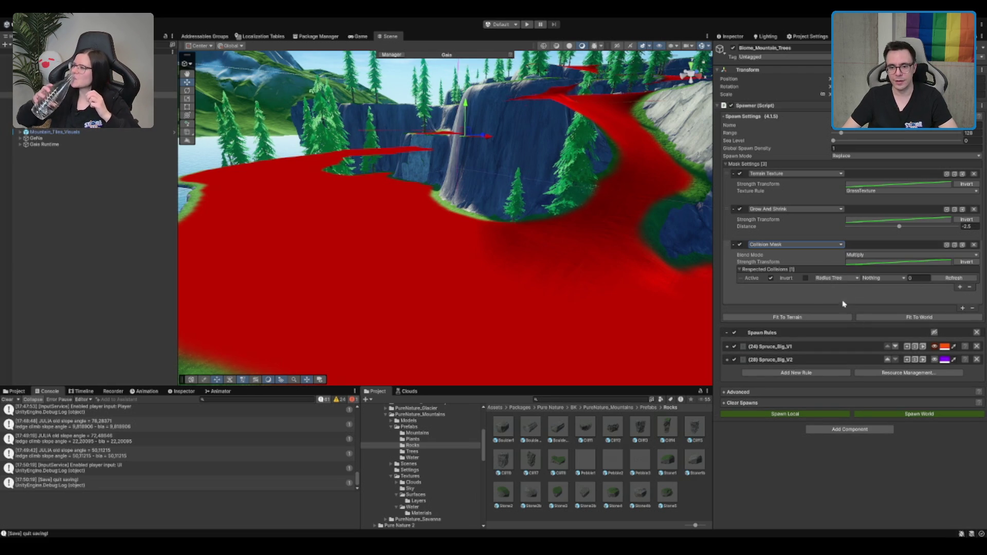
left_click(836, 278)
left_click(874, 303)
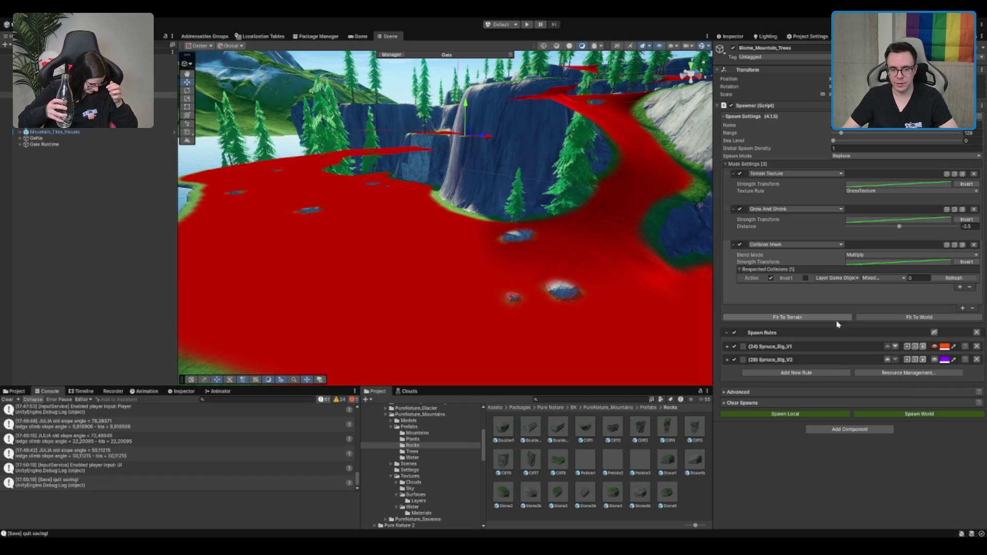
Step: Orbit to view the masked terrain, then show the Biome_Mountain controller's settings
left_click_drag(564, 283, 548, 277)
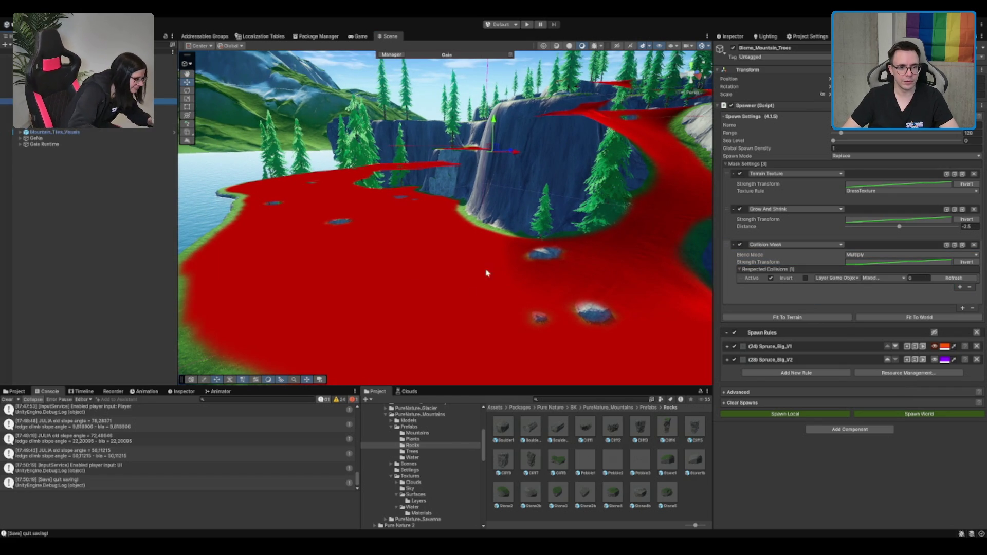
left_click(537, 246)
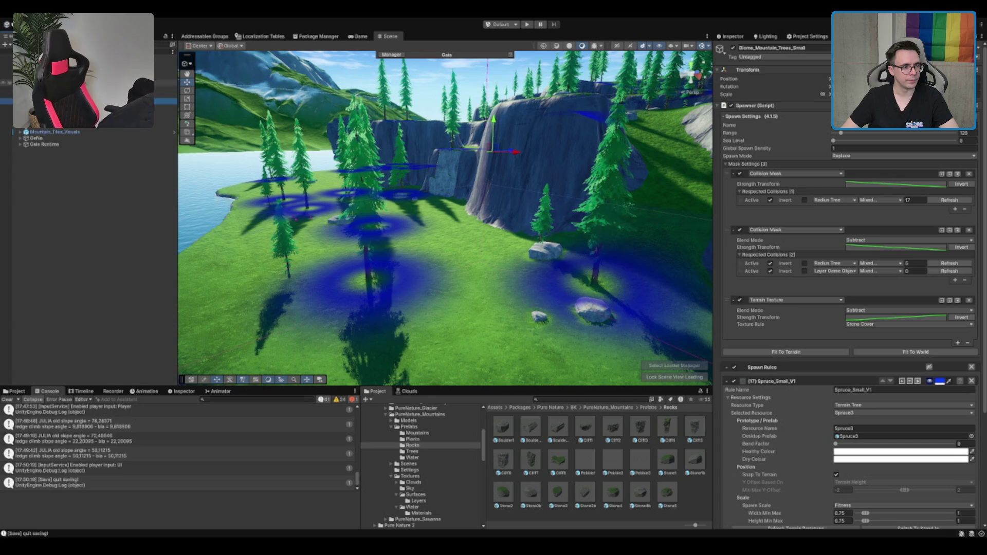
left_click(673, 202)
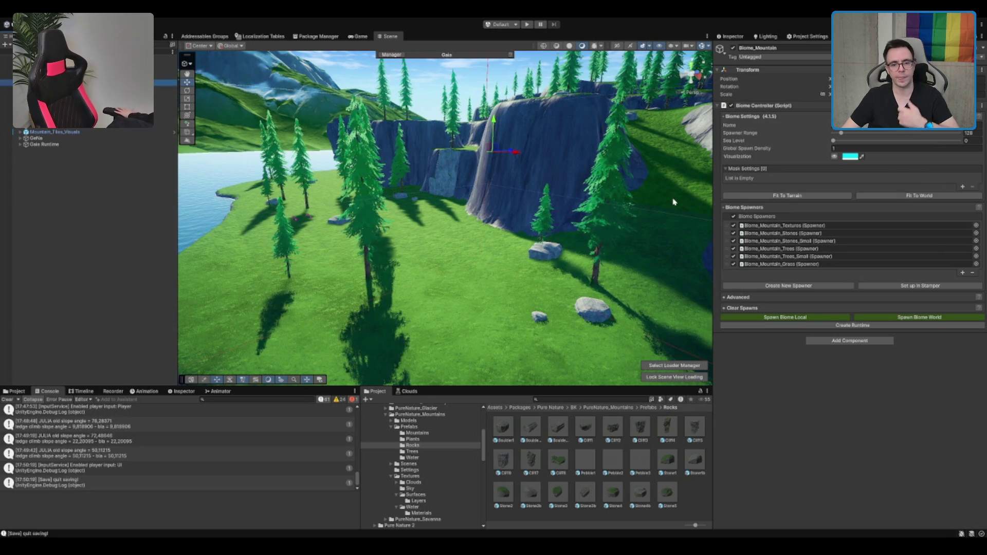
Step: Run Spawn Biome World for Biome_Mountain and fly over the regenerated cliffs, river and pine plateaus
left_click(950, 317)
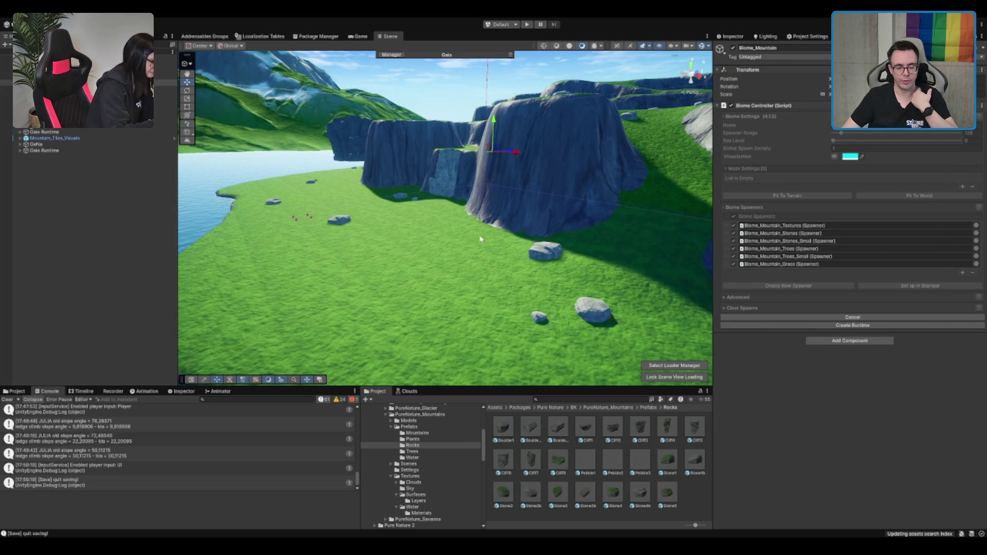
mouse_move(464, 238)
left_mouse_down()
mouse_move(536, 232)
mouse_move(553, 185)
mouse_move(424, 268)
mouse_move(493, 334)
mouse_move(502, 163)
mouse_move(546, 309)
mouse_move(463, 150)
left_mouse_up()
mouse_move(402, 209)
left_mouse_down()
mouse_move(375, 192)
mouse_move(505, 194)
left_mouse_up()
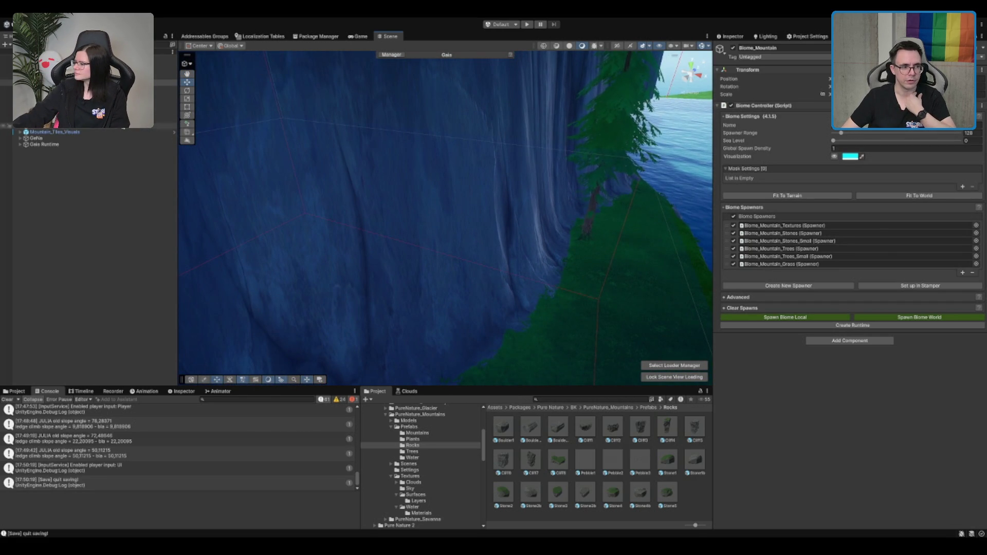
left_click_drag(432, 187, 427, 243)
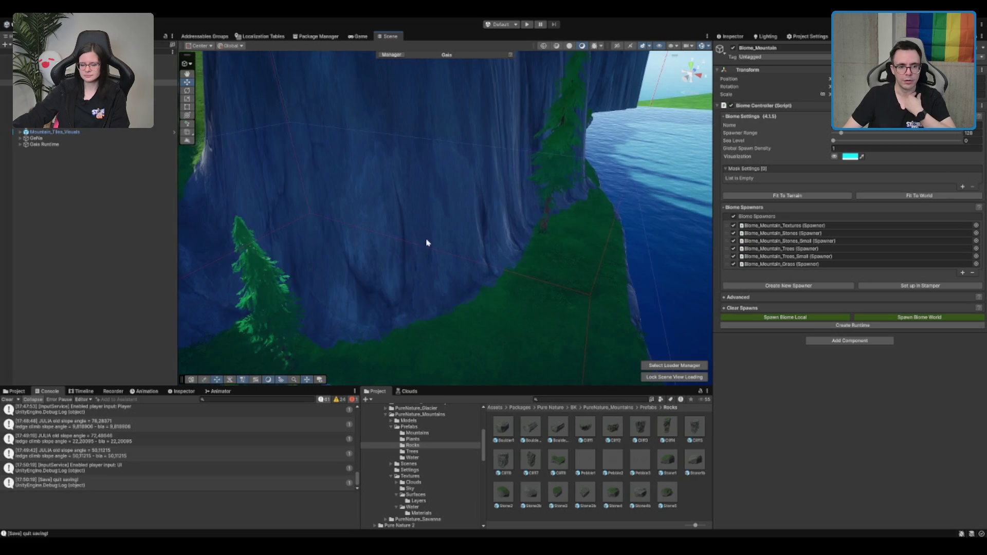
left_click_drag(348, 124, 340, 169)
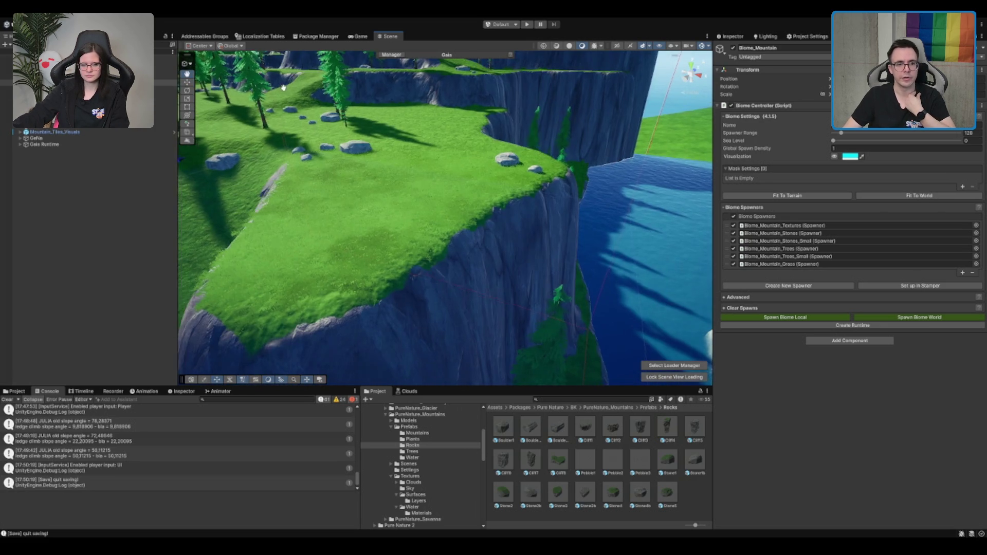
key("f")
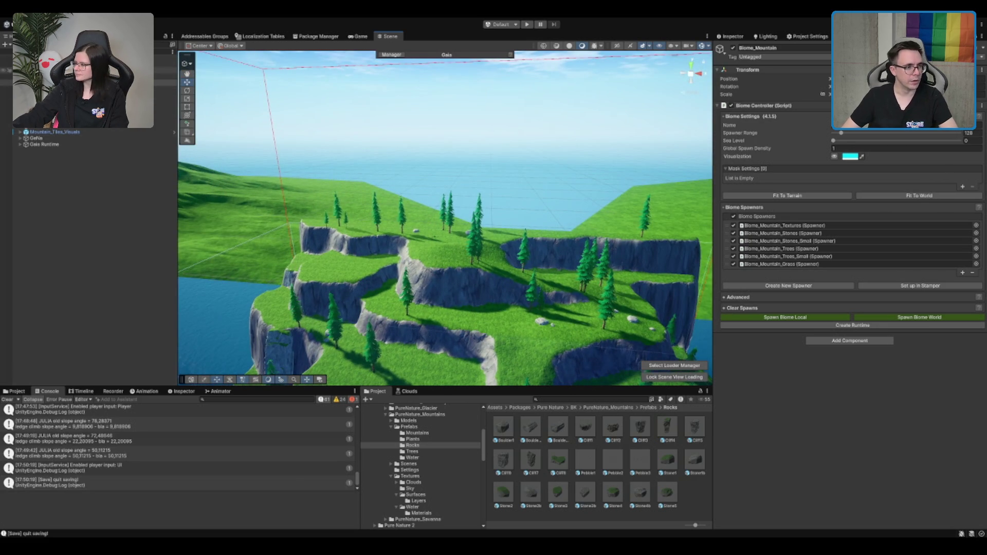
left_click(217, 85)
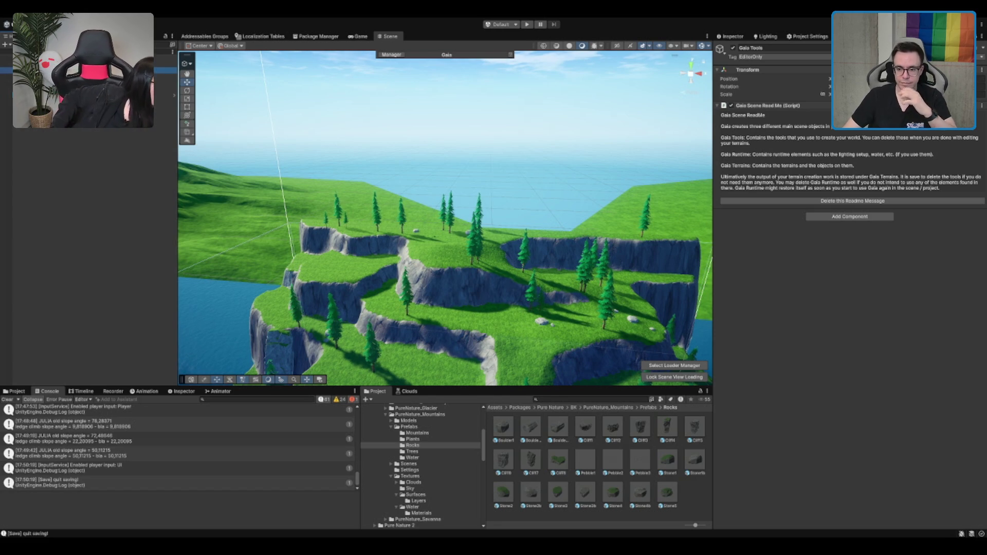
left_click(164, 82)
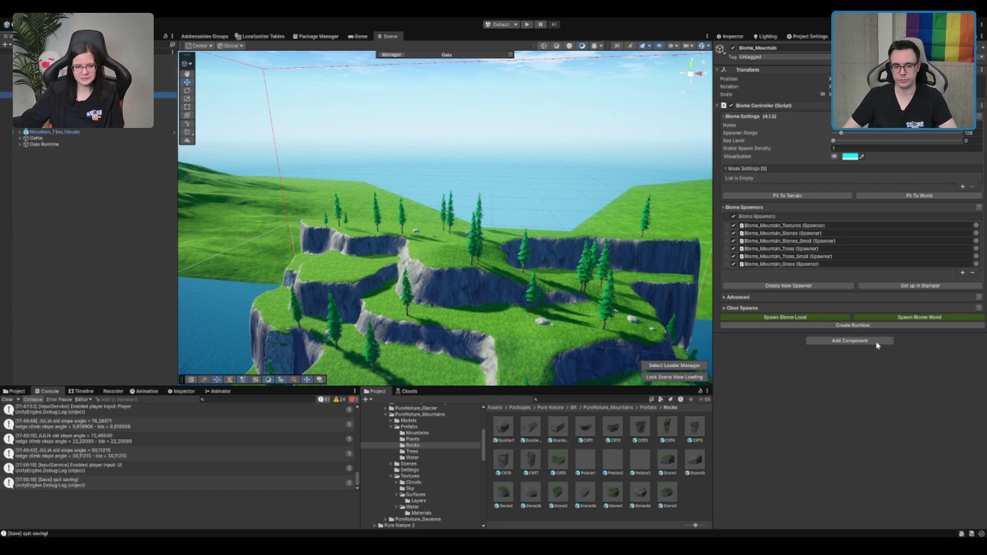
Step: In Biome_Mountain_Trees, set Spruce_Big_V2's Location Increment to 30
double_click(782, 248)
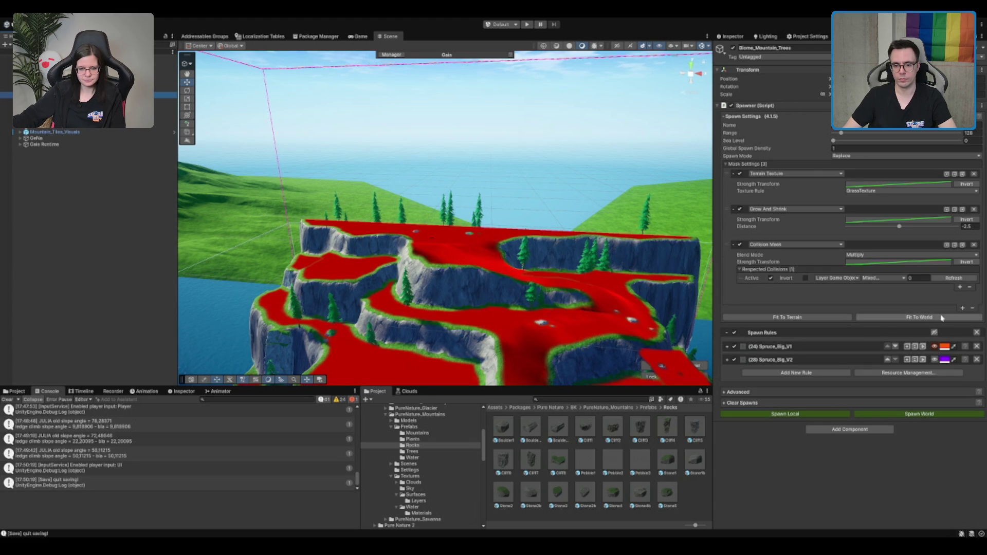
left_click(727, 360)
scroll(932, 265, "down", 5)
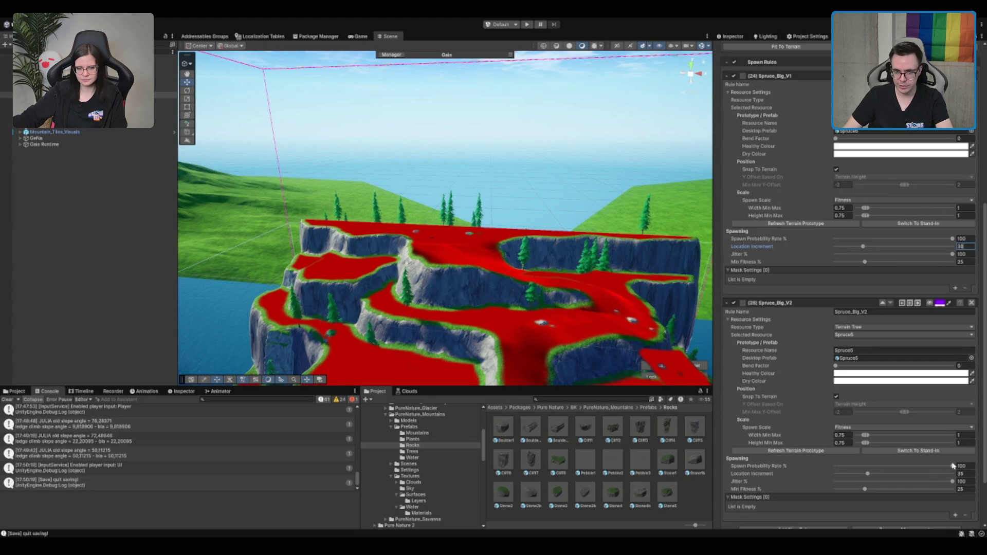
left_click(964, 473)
type("3")
scroll(966, 475, "down", 3)
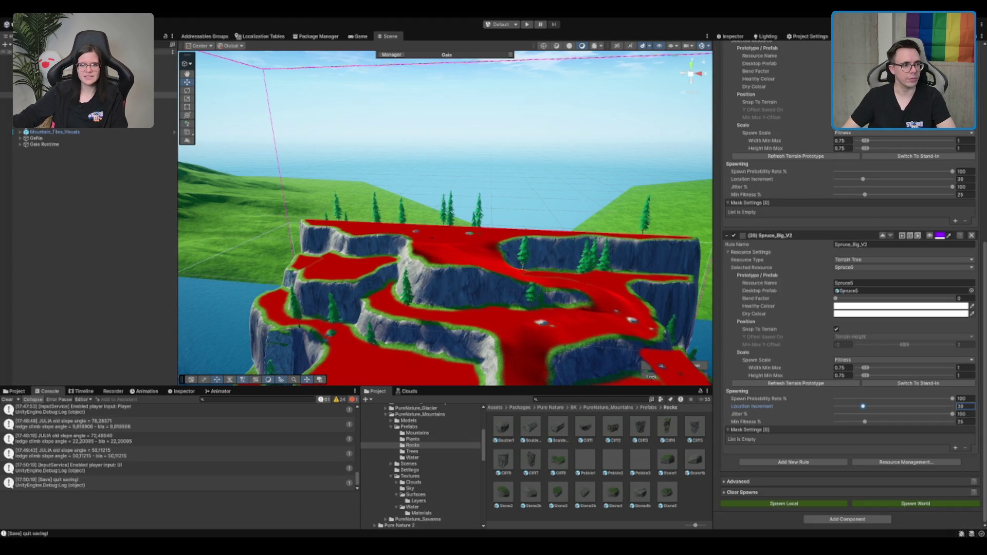
Step: Respawn the Biome_Mountain biome and pan from the cliffs to the lakeshore to inspect the trees
left_click(6, 83)
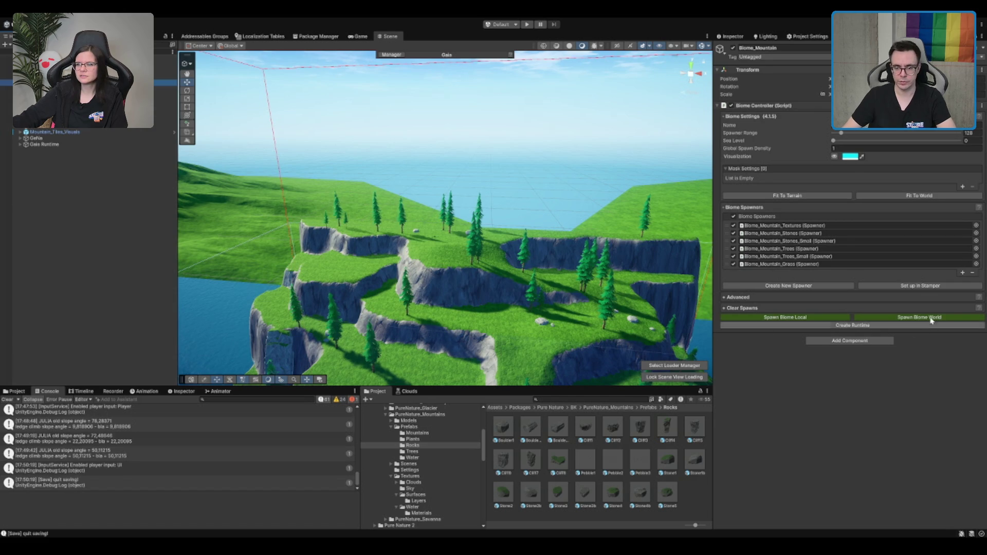
left_click(785, 318)
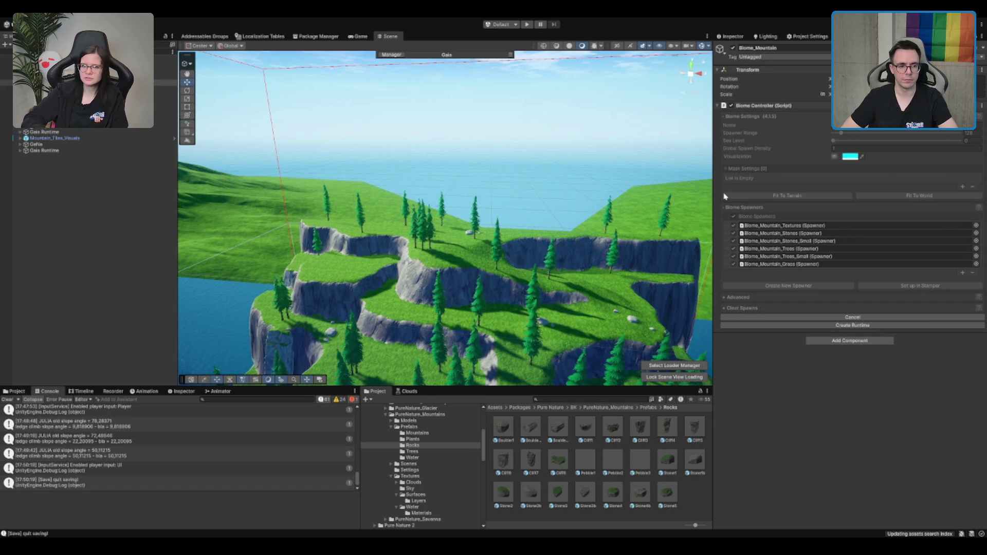
mouse_move(465, 242)
left_mouse_down()
mouse_move(464, 203)
mouse_move(437, 179)
mouse_move(498, 237)
mouse_move(498, 180)
mouse_move(569, 161)
mouse_move(589, 189)
left_mouse_up()
mouse_move(526, 178)
left_mouse_down()
mouse_move(556, 256)
mouse_move(375, 238)
mouse_move(408, 276)
mouse_move(517, 276)
left_mouse_up()
scroll(555, 256, "up", 2)
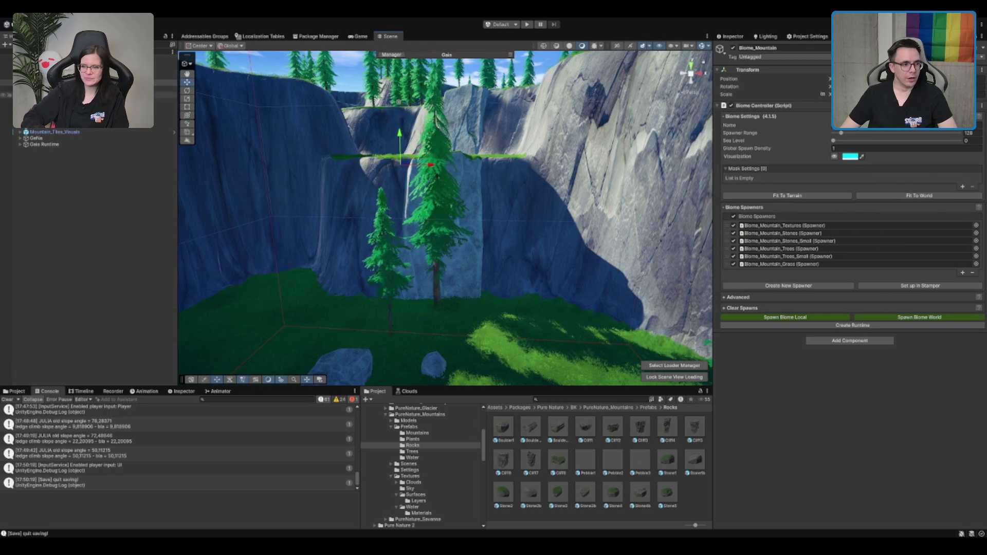
Step: In the mountain trees spawner, set Location Increment to 25 on Spruce_Big_V1 and Spruce_Big_V2
left_click(62, 95)
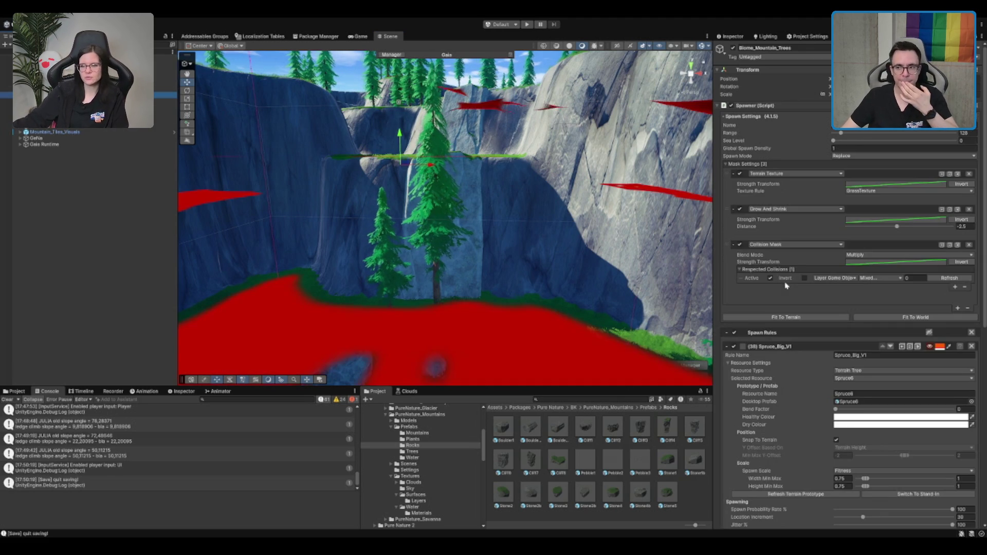
scroll(899, 465, "down", 2)
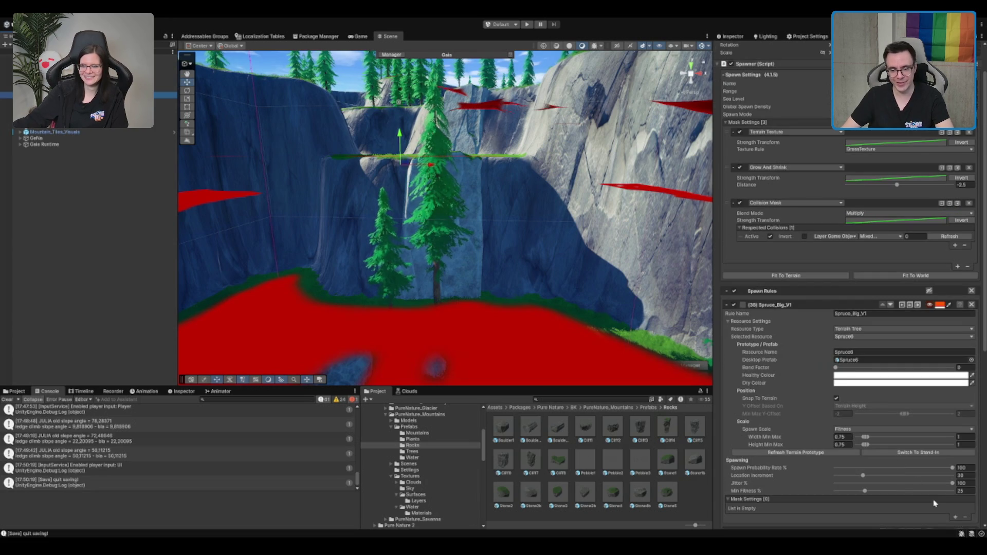
scroll(981, 481, "down", 10)
left_click(969, 247)
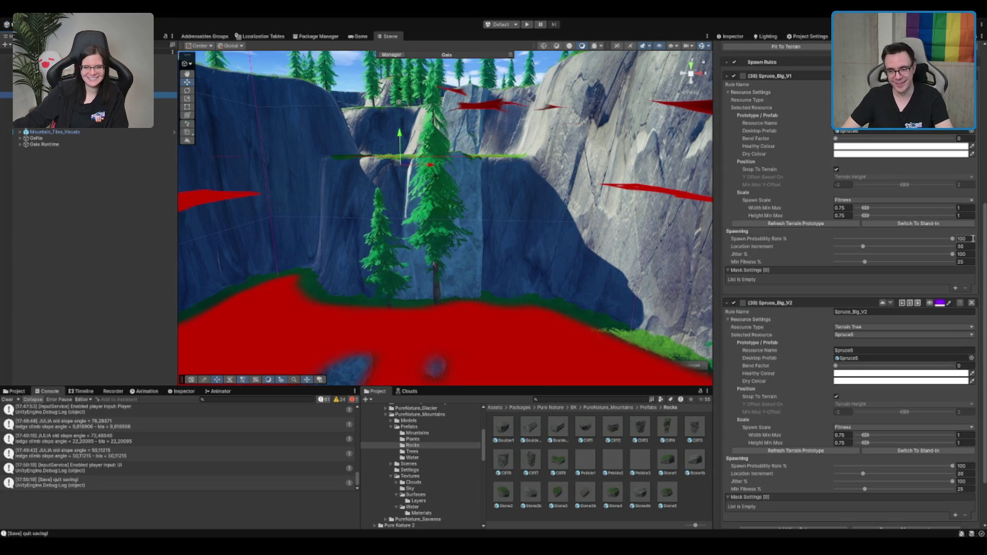
type("25")
left_click(961, 473)
type("25")
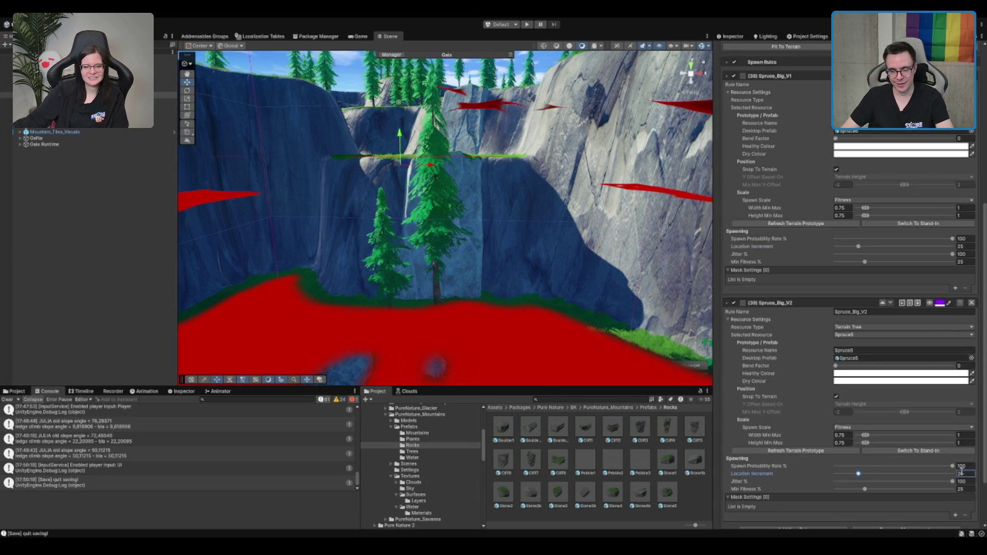
Step: Respawn the trees across the whole world, then select the Biome_Mountain biome controller
scroll(962, 474, "down", 3)
left_click(936, 503)
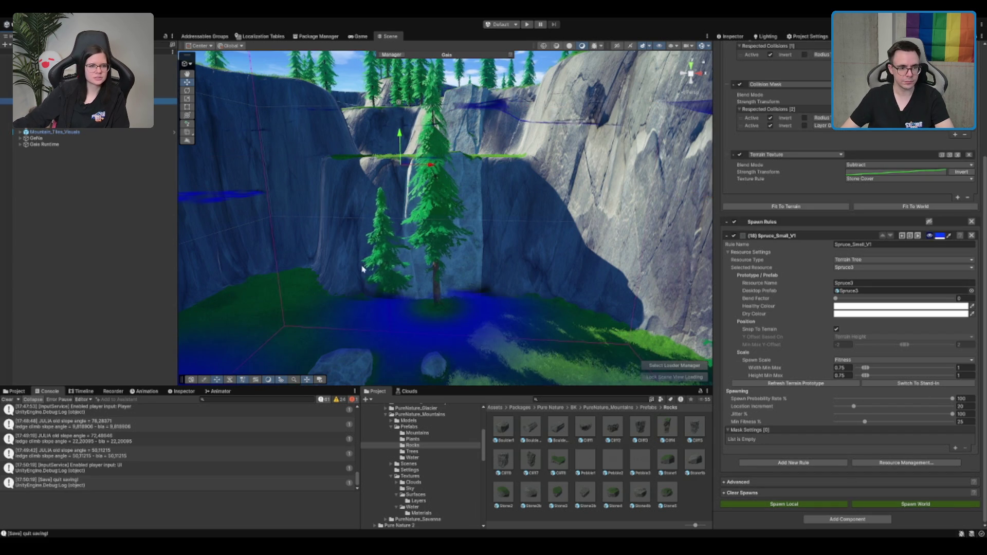
scroll(364, 270, "down", 5)
scroll(364, 270, "down", 3)
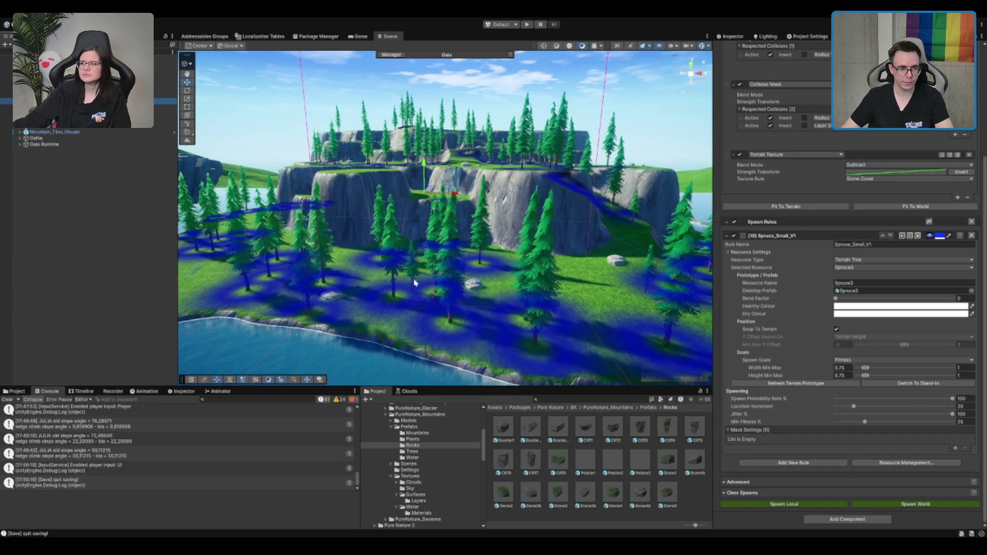
left_click(62, 83)
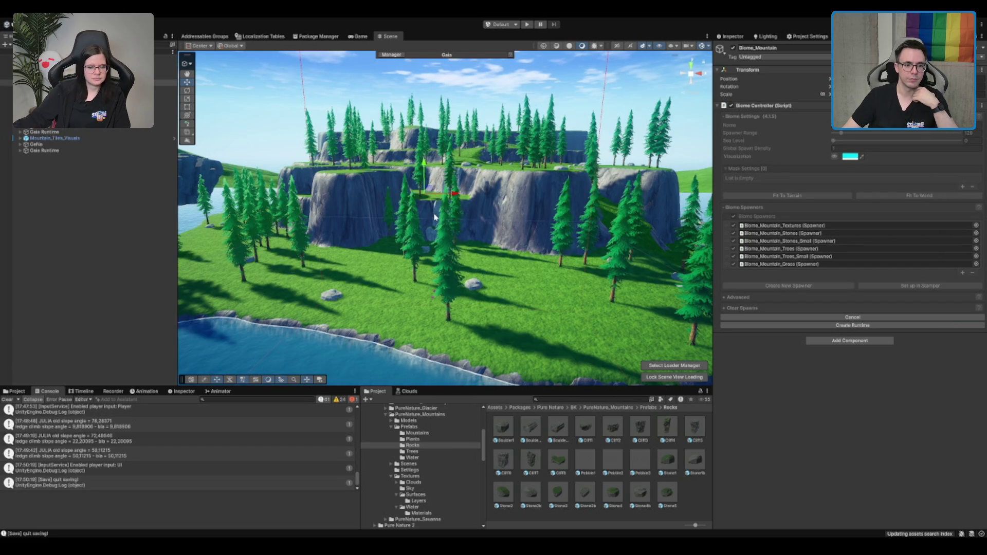
Step: Orbit over the red spawner mask along the cliffs and select the Boulder3_06 boulder
scroll(462, 226, "up", 5)
mouse_move(475, 234)
left_mouse_down()
mouse_move(439, 205)
mouse_move(612, 210)
mouse_move(491, 302)
mouse_move(498, 214)
mouse_move(476, 259)
mouse_move(507, 247)
mouse_move(498, 277)
mouse_move(580, 283)
mouse_move(598, 206)
left_mouse_up()
left_click_drag(343, 148, 335, 149)
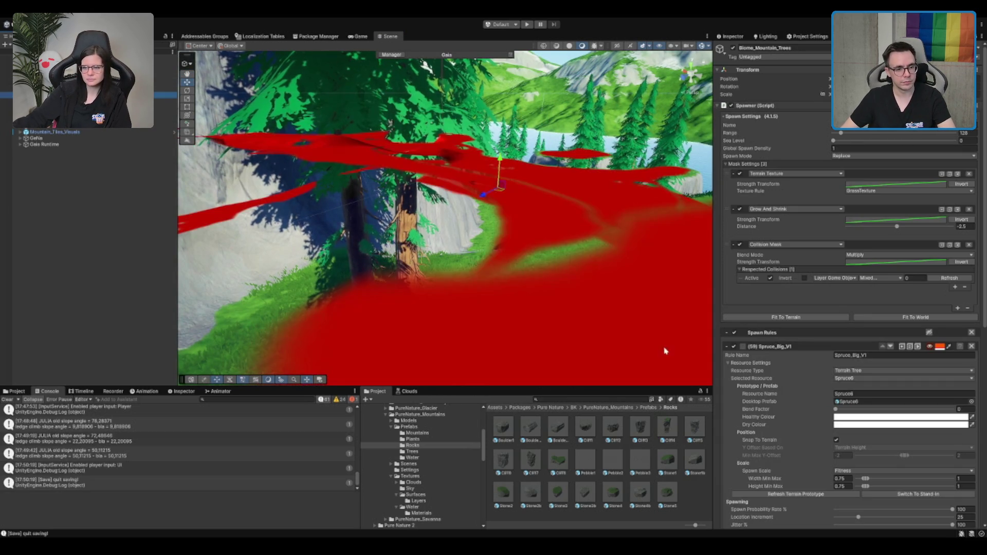
scroll(803, 412, "down", 10)
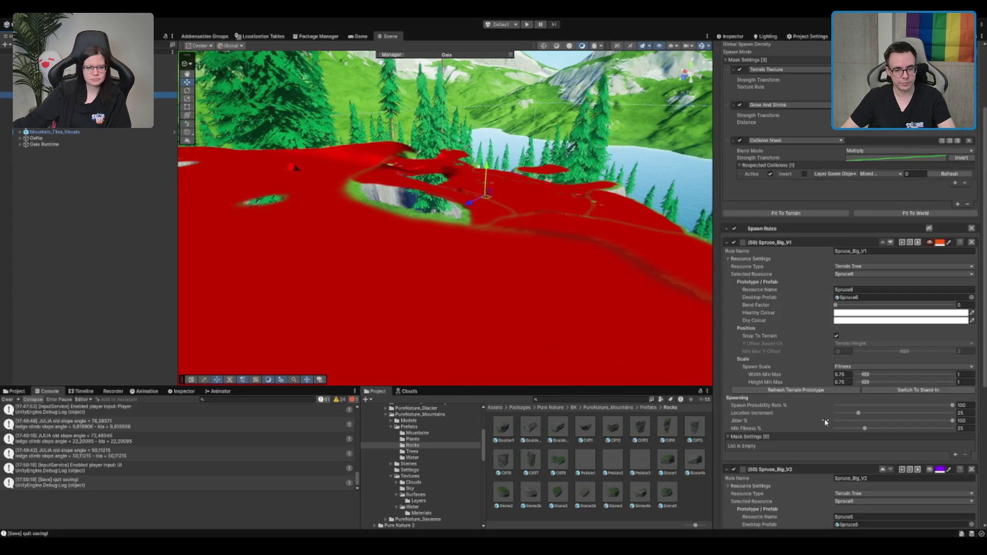
left_click_drag(539, 230, 437, 208)
scroll(437, 208, "up", 3)
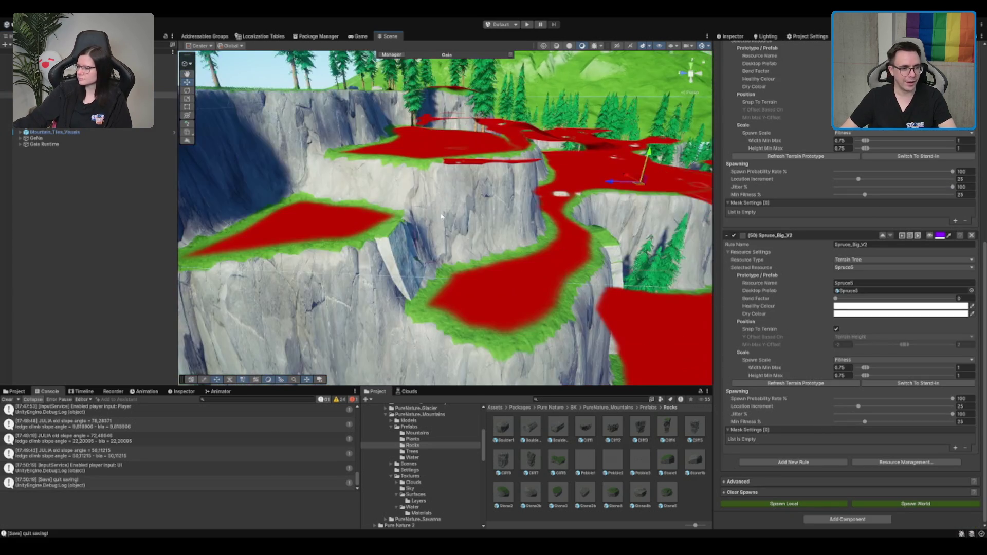
left_click_drag(489, 250, 311, 267)
left_click(252, 280)
mouse_move(252, 280)
left_mouse_down()
mouse_move(533, 306)
mouse_move(474, 261)
mouse_move(477, 204)
left_mouse_up()
Step: Frame the cliff boulder and rotate it toward the rock face
key("e")
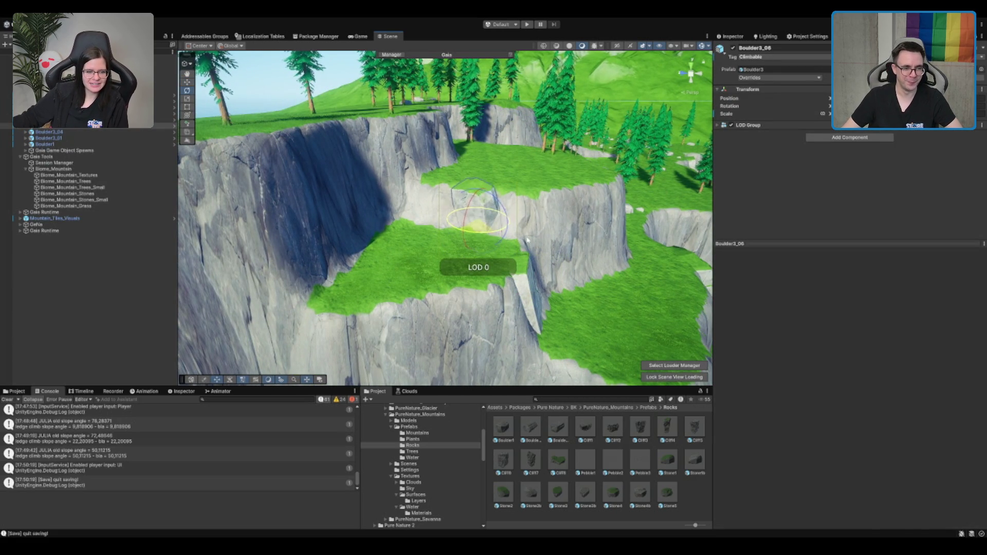
left_click(534, 240)
key("f")
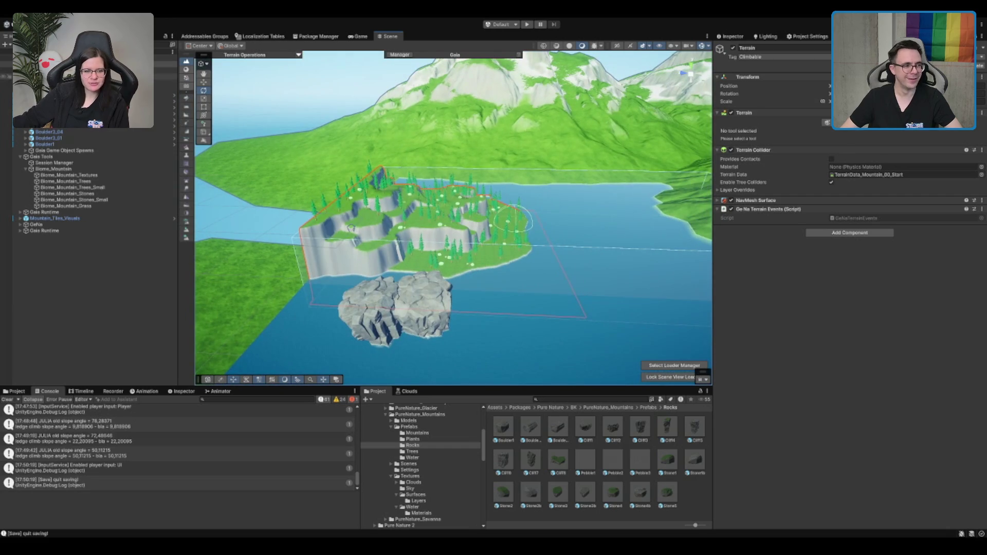
double_click(48, 131)
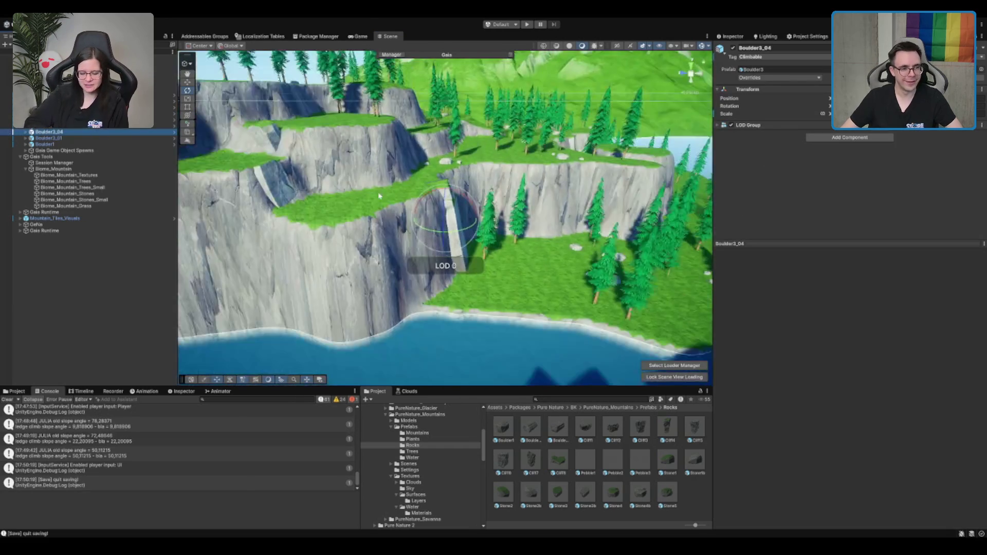
key("w")
key("f")
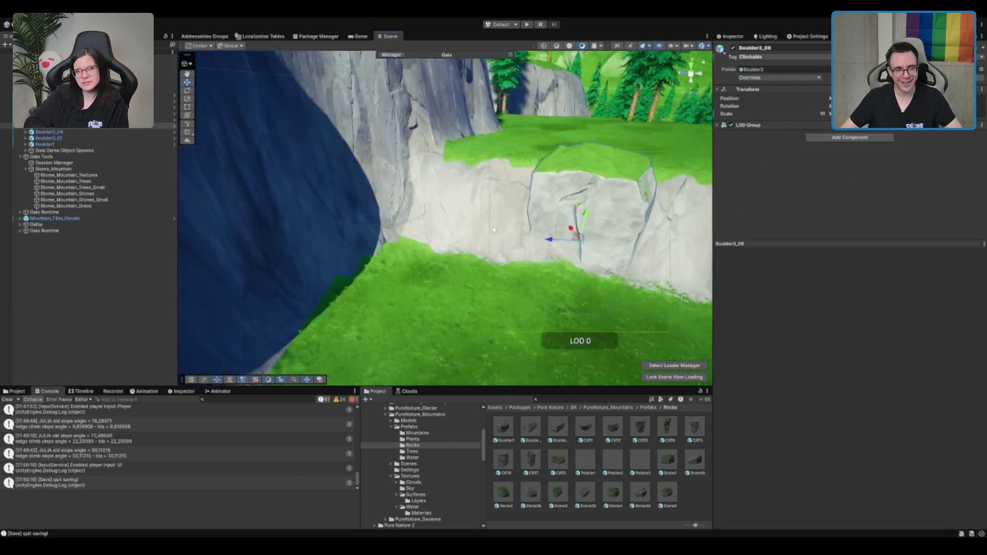
key("e")
mouse_move(440, 216)
left_mouse_down()
mouse_move(458, 183)
mouse_move(561, 146)
left_mouse_up()
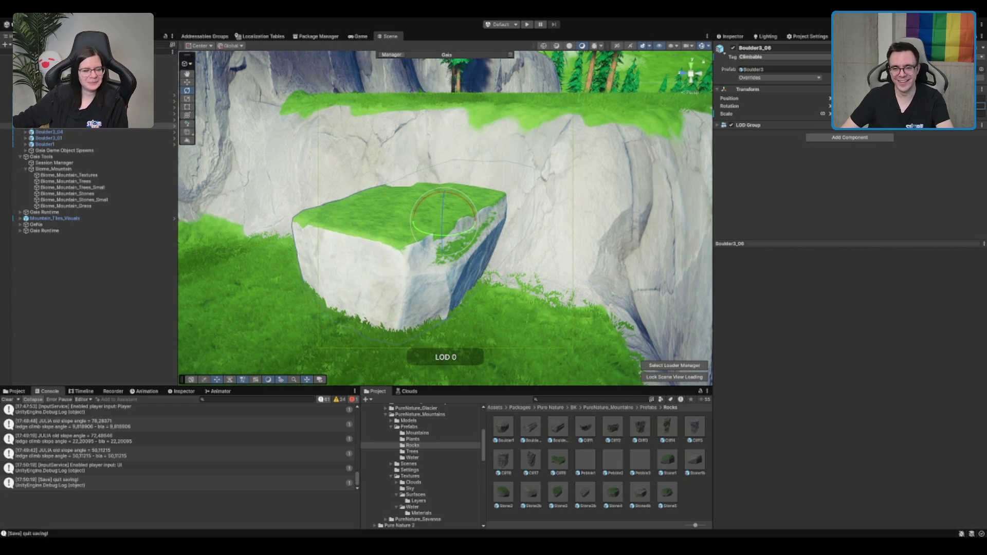
Step: Undo that turn, then re-rotate and nudge the boulder until it sits snugly against the cliff
key("ctrl+z")
key("ctrl+z")
key("f")
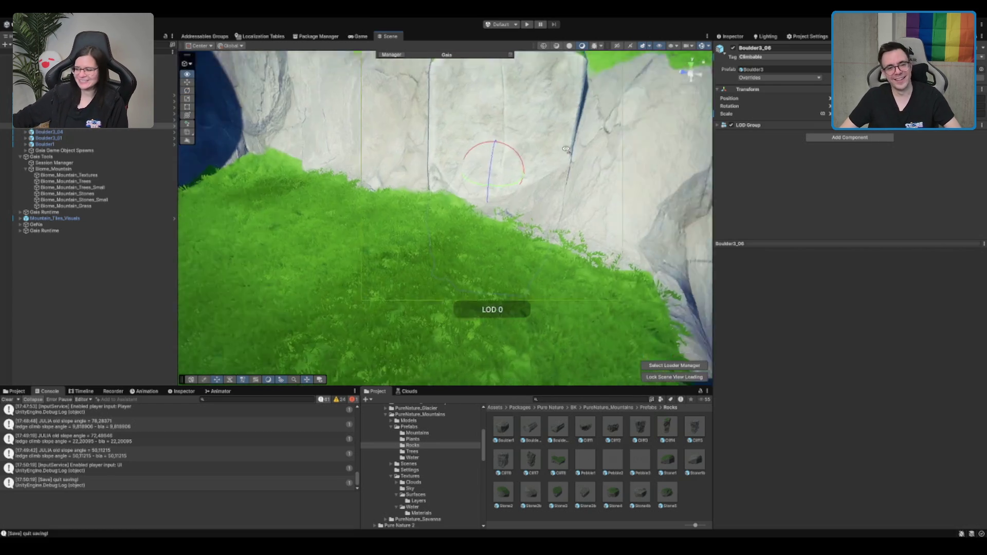
mouse_move(447, 245)
left_mouse_down()
mouse_move(453, 203)
mouse_move(353, 209)
mouse_move(360, 199)
mouse_move(337, 214)
mouse_move(331, 191)
mouse_move(340, 178)
left_mouse_up()
key("e")
key("f")
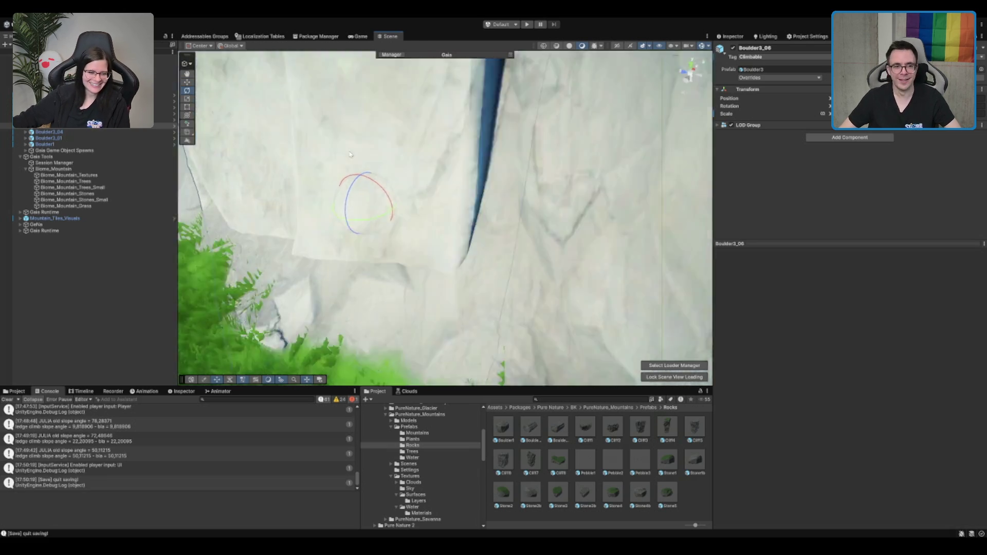
scroll(436, 195, "down", 5)
key("w")
left_click_drag(440, 202, 574, 206)
left_click_drag(491, 241, 470, 247)
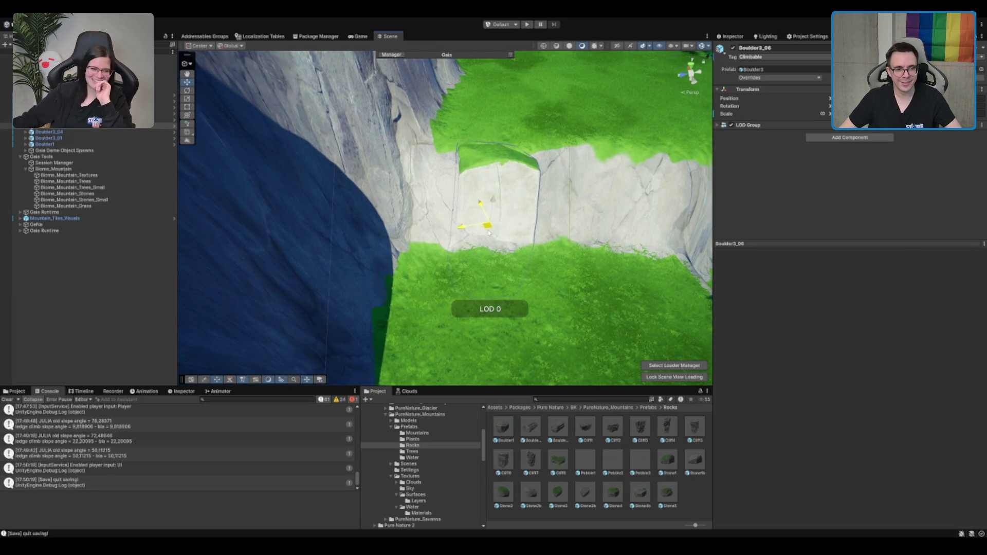
key("e")
left_click_drag(498, 221, 502, 240)
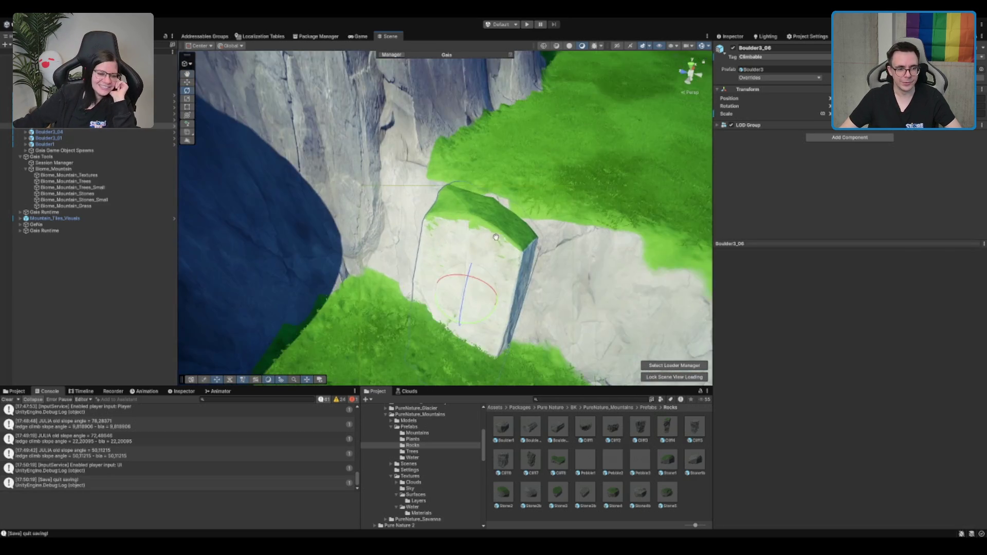
left_click(565, 247)
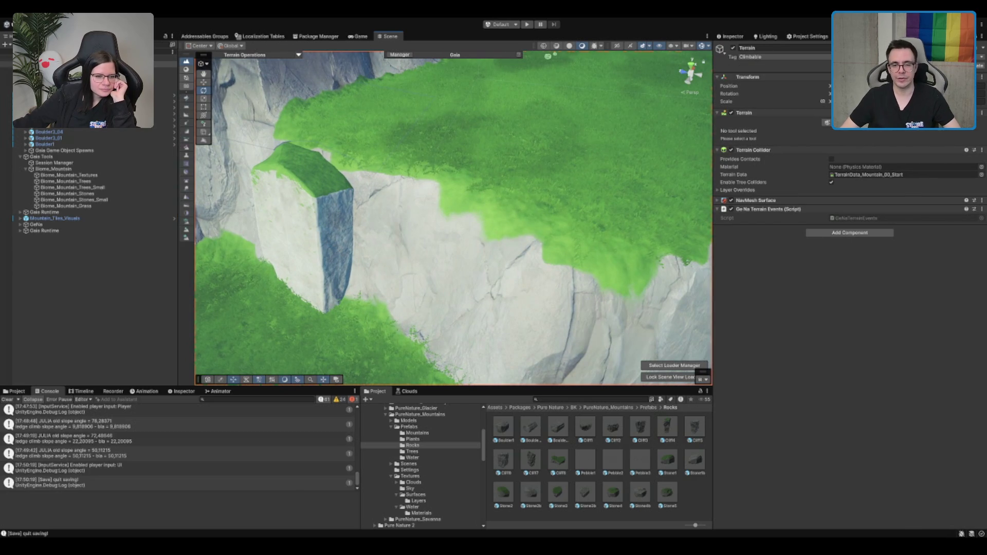
Step: Start terrain texture painting with Grass01, then orbit to a low view and reselect the terrain
left_click(825, 123)
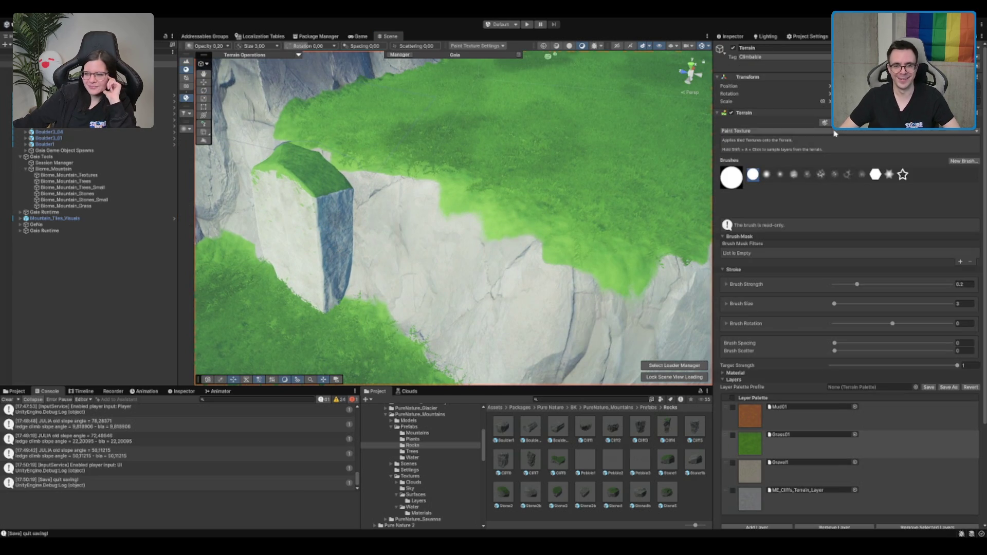
left_click(793, 445)
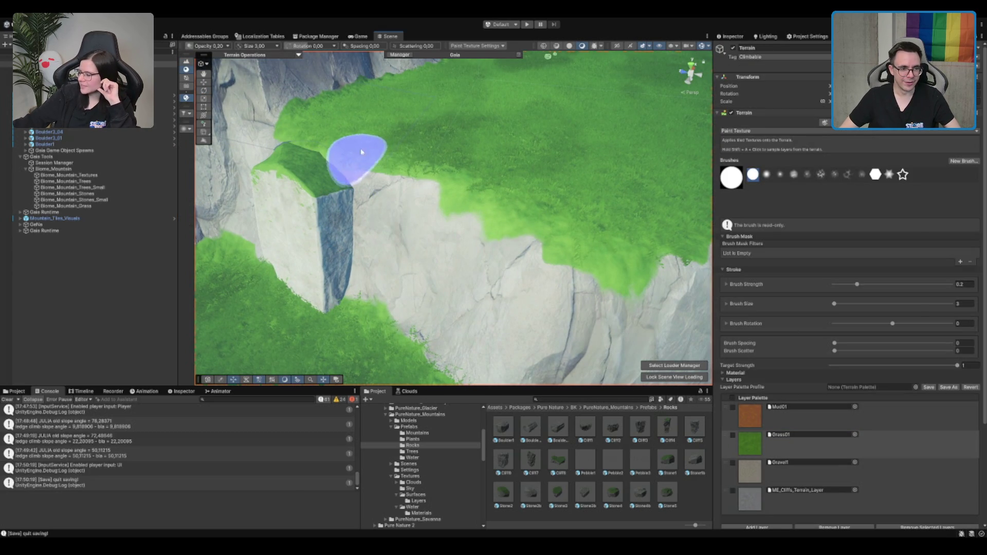
scroll(358, 164, "down", 5)
key("q")
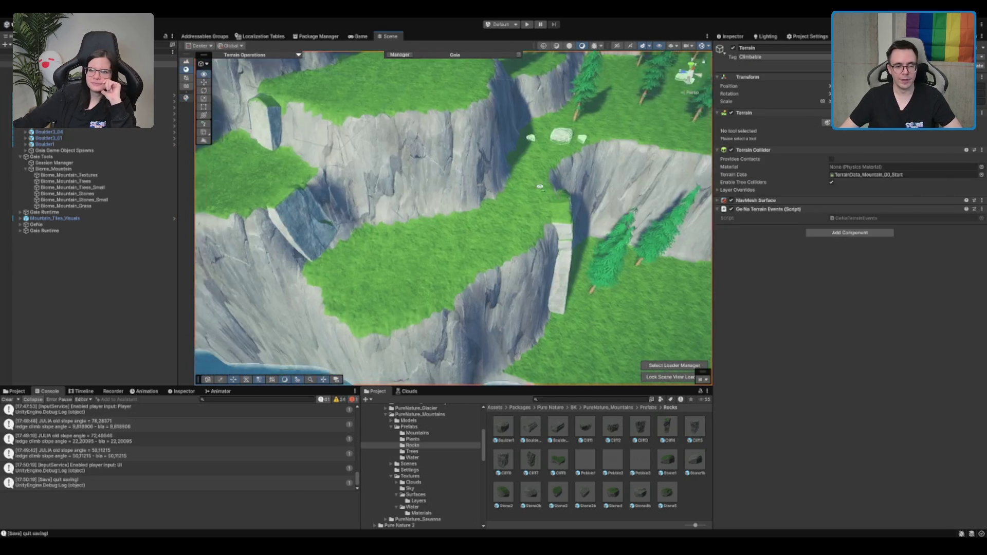
mouse_move(540, 186)
left_mouse_down()
mouse_move(304, 120)
mouse_move(473, 155)
left_mouse_up()
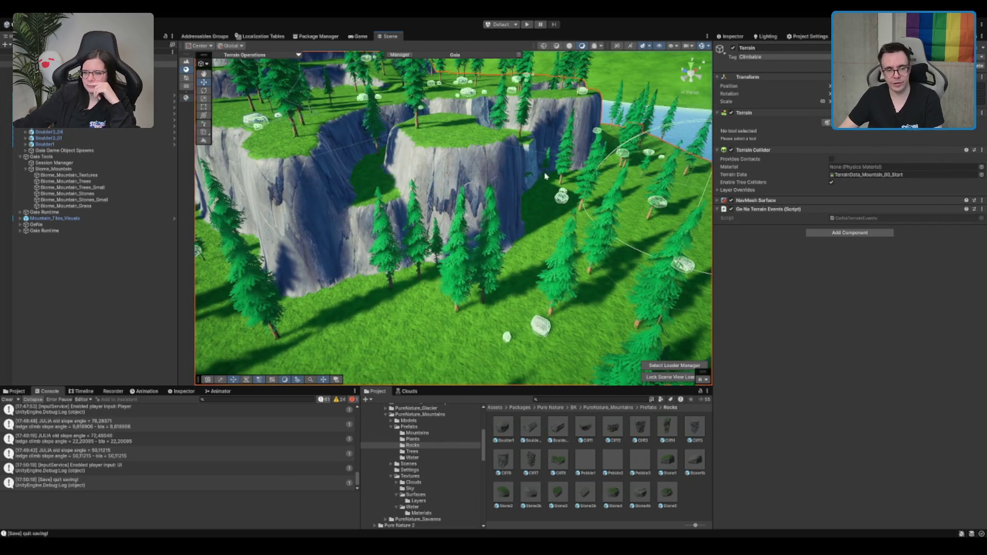
left_click(547, 175)
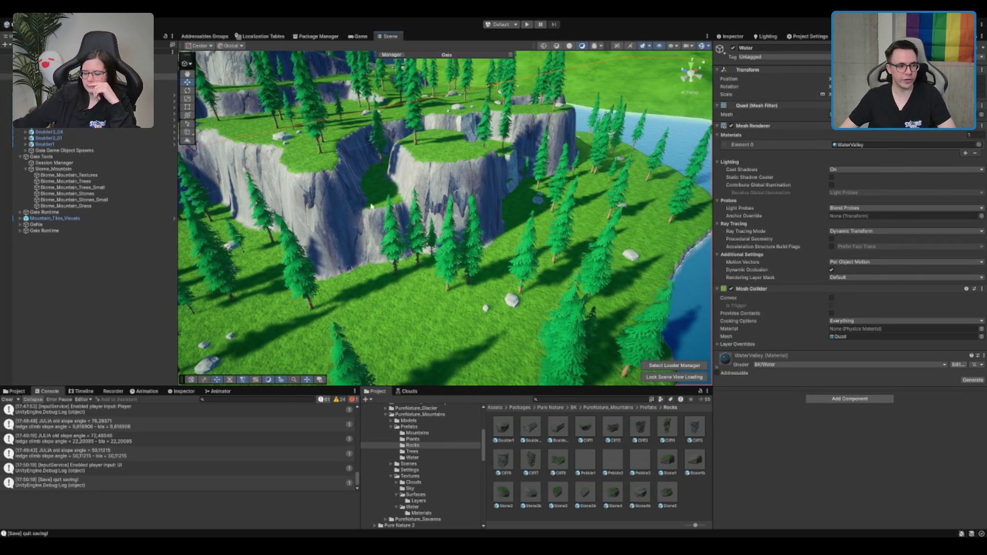
left_click(379, 141)
left_click(348, 138)
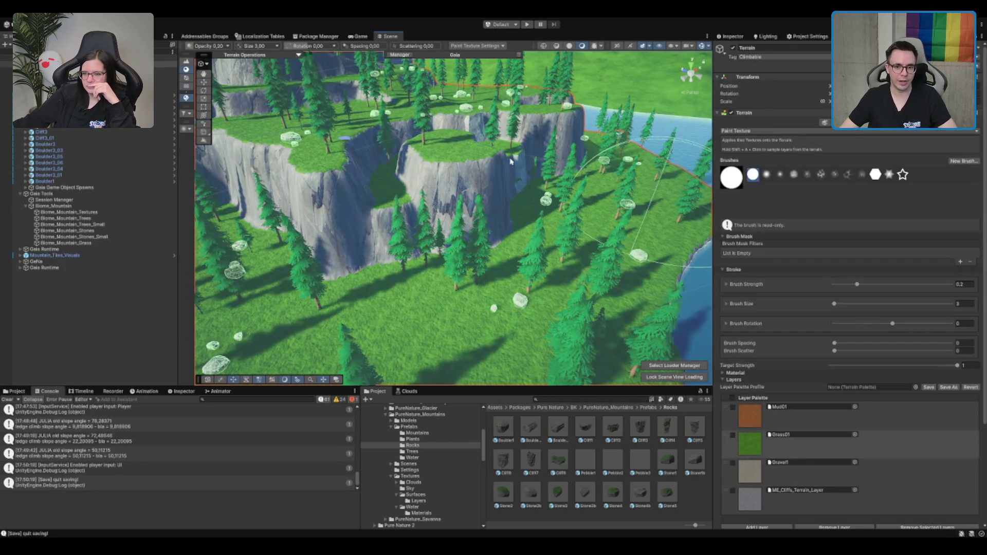
Step: Paint a gravel path across the grass and orbit out to review the island
left_click(817, 472)
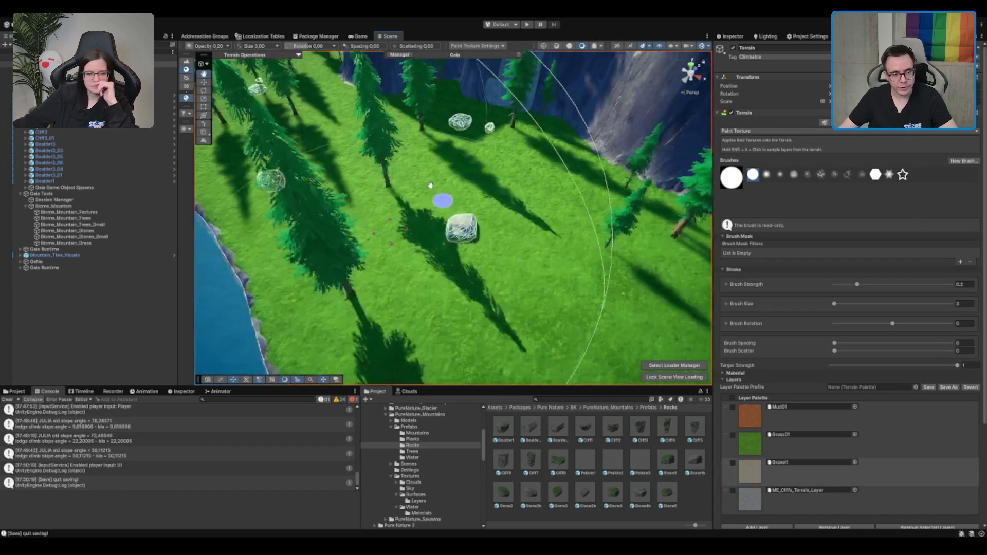
mouse_move(291, 157)
left_mouse_down()
mouse_move(259, 181)
mouse_move(295, 194)
mouse_move(330, 167)
mouse_move(339, 185)
left_mouse_up()
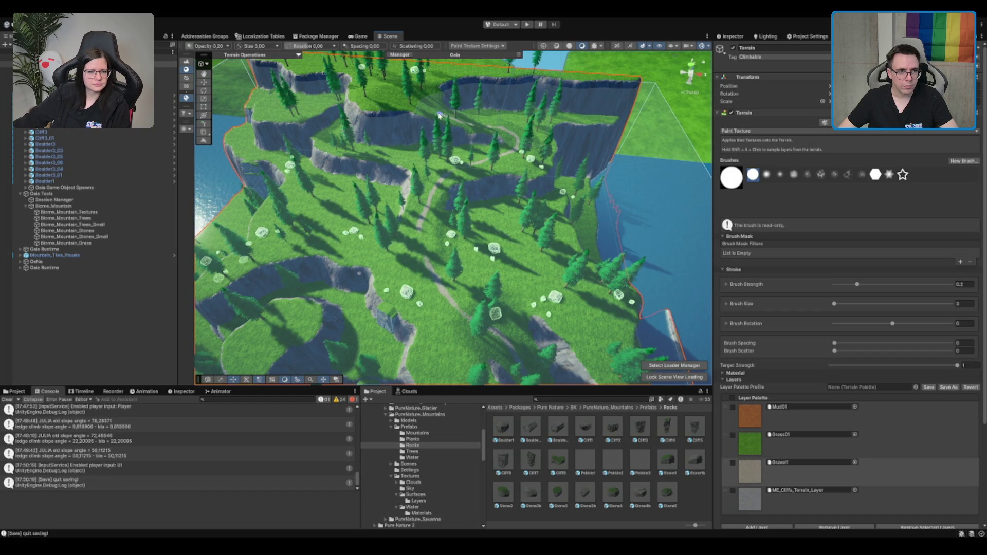
left_click_drag(413, 94, 446, 247)
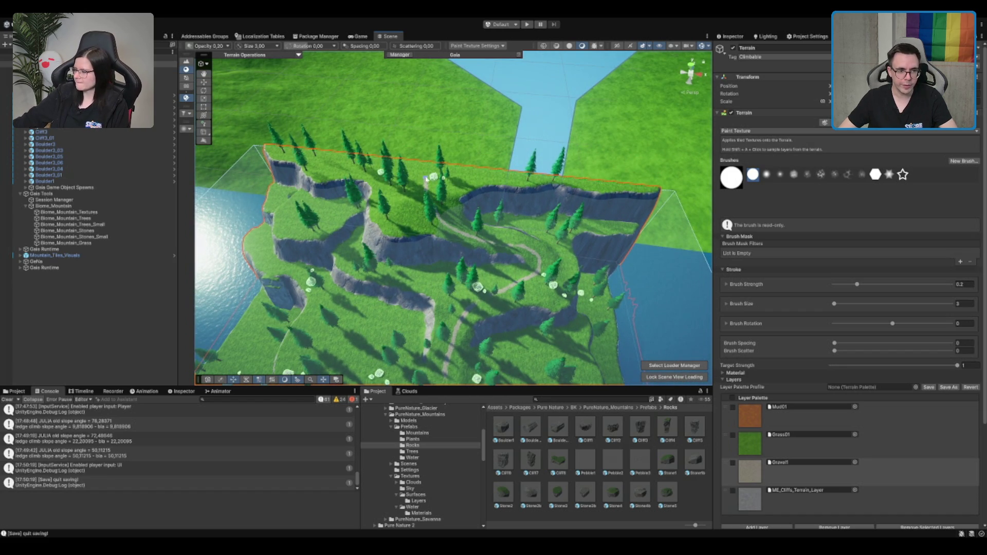
mouse_move(434, 177)
left_mouse_down()
mouse_move(555, 209)
mouse_move(492, 197)
left_mouse_up()
key("w")
left_click(416, 215)
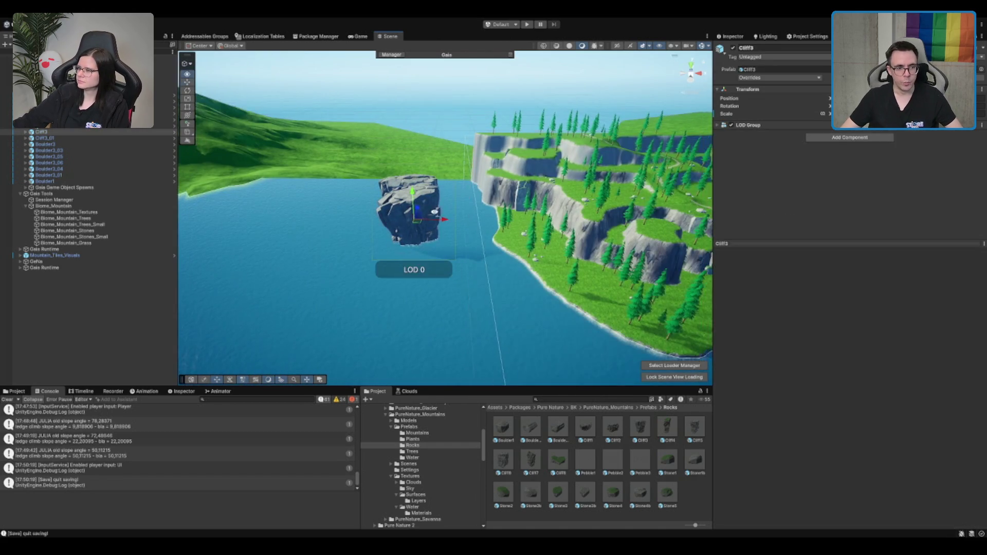
left_click_drag(417, 215, 274, 200)
key("ctrl+d")
mouse_move(378, 220)
left_mouse_down()
mouse_move(597, 324)
mouse_move(610, 308)
left_mouse_up()
key("e")
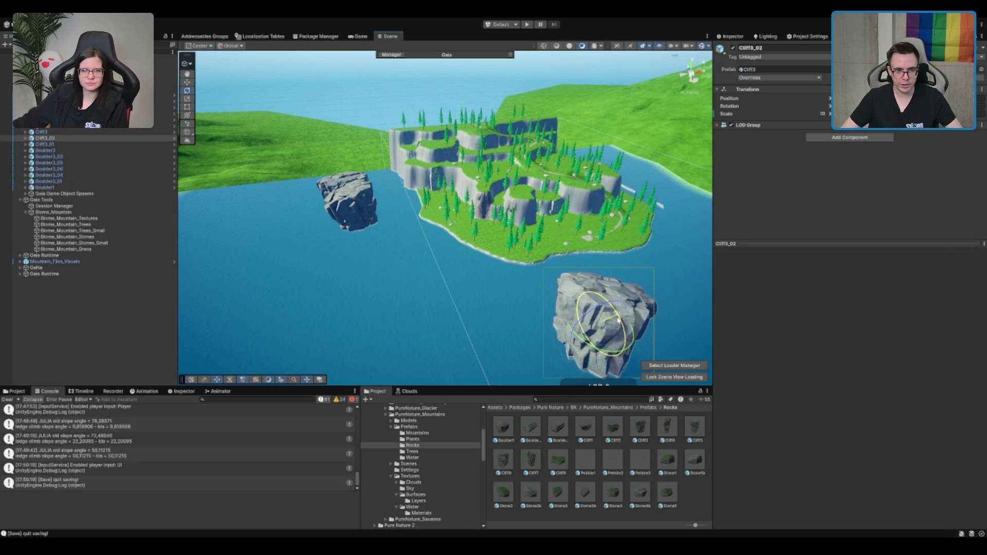
key("ctrl+d")
key("w")
mouse_move(454, 301)
left_mouse_down()
mouse_move(530, 288)
mouse_move(503, 281)
mouse_move(506, 318)
mouse_move(495, 223)
mouse_move(507, 238)
mouse_move(537, 242)
mouse_move(541, 394)
mouse_move(473, 204)
left_mouse_up()
key("e")
key("f")
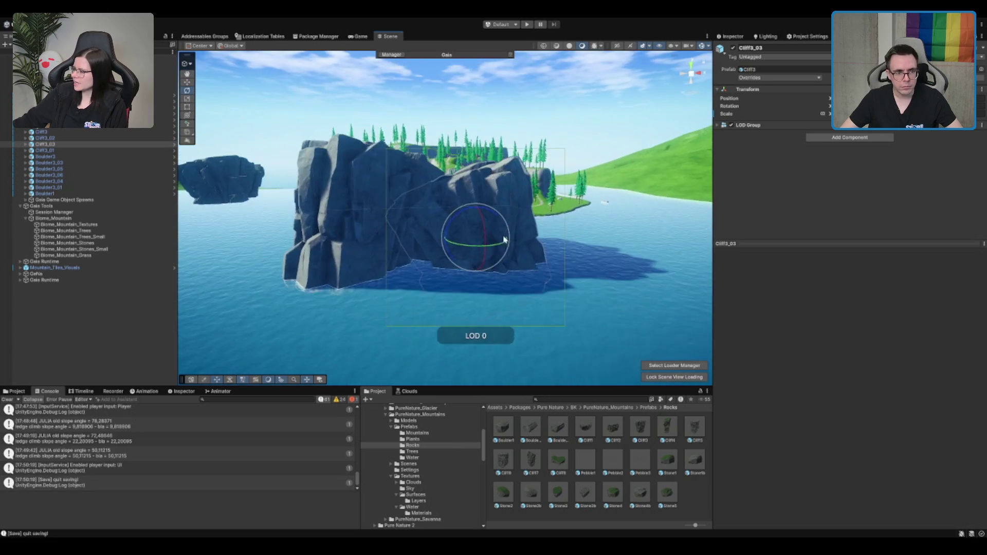
scroll(506, 257, "up", 3)
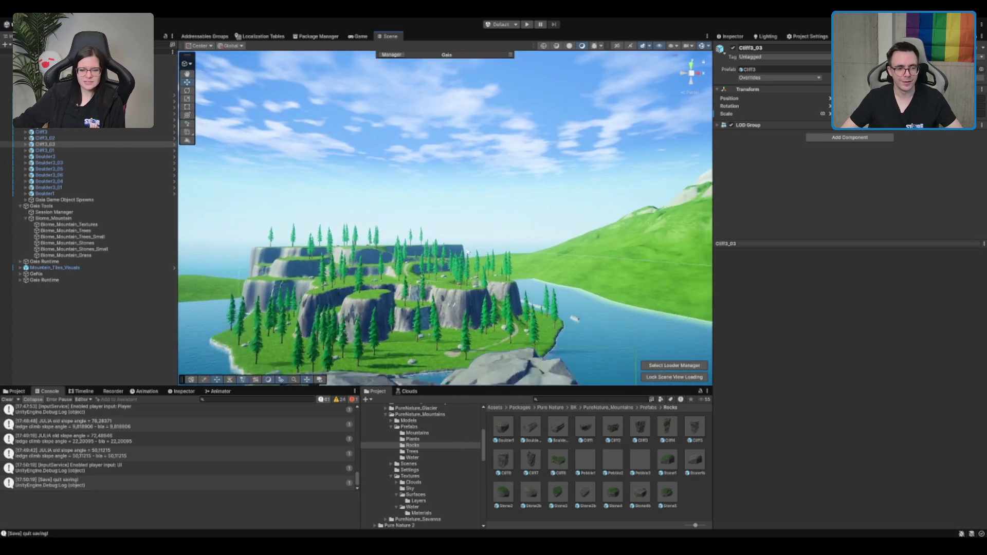
left_click(474, 204)
scroll(474, 204, "up", 2)
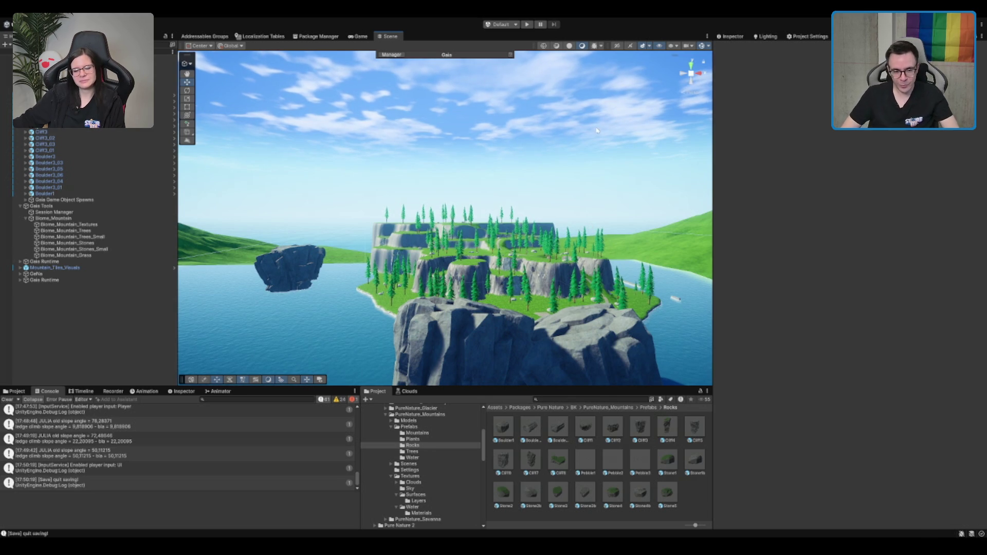
scroll(545, 164, "up", 5)
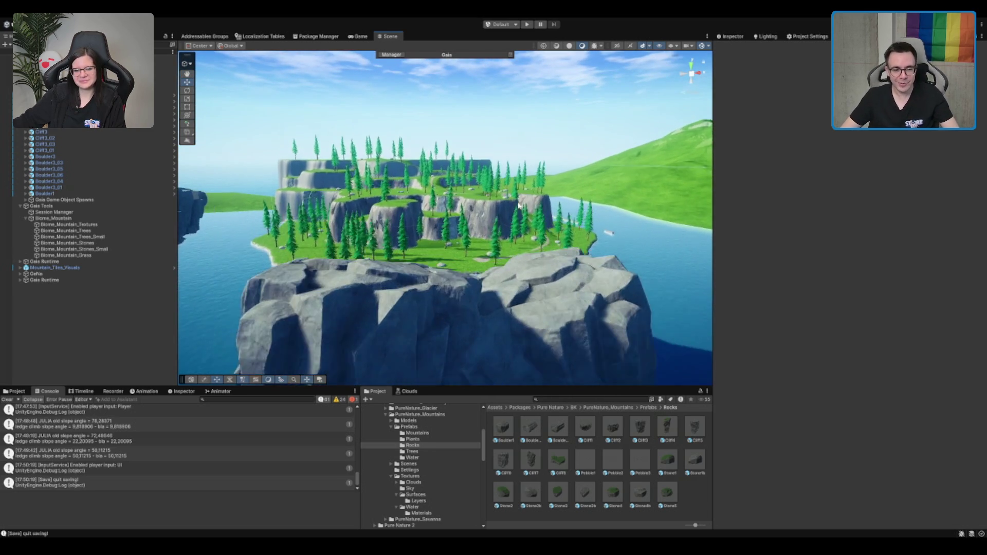
left_click_drag(489, 211, 453, 217)
scroll(445, 256, "down", 5)
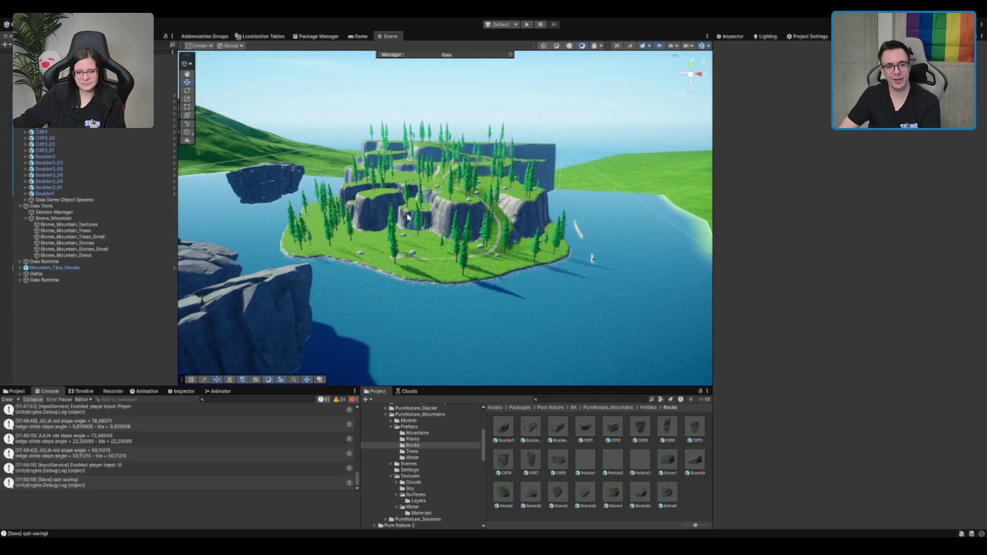
mouse_move(445, 256)
left_mouse_down()
mouse_move(482, 286)
mouse_move(382, 271)
mouse_move(455, 194)
mouse_move(492, 208)
mouse_move(503, 291)
mouse_move(535, 263)
left_mouse_up()
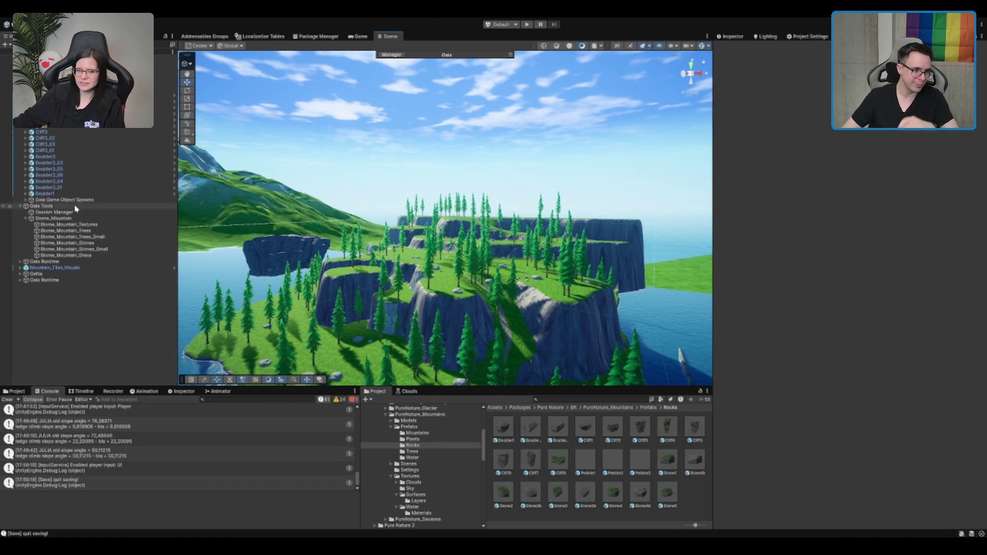
Step: Disable the five Gaia objects from Gaia Tools through Gaia Runtime
left_click(46, 205)
key("Left")
left_click(43, 230, "shift")
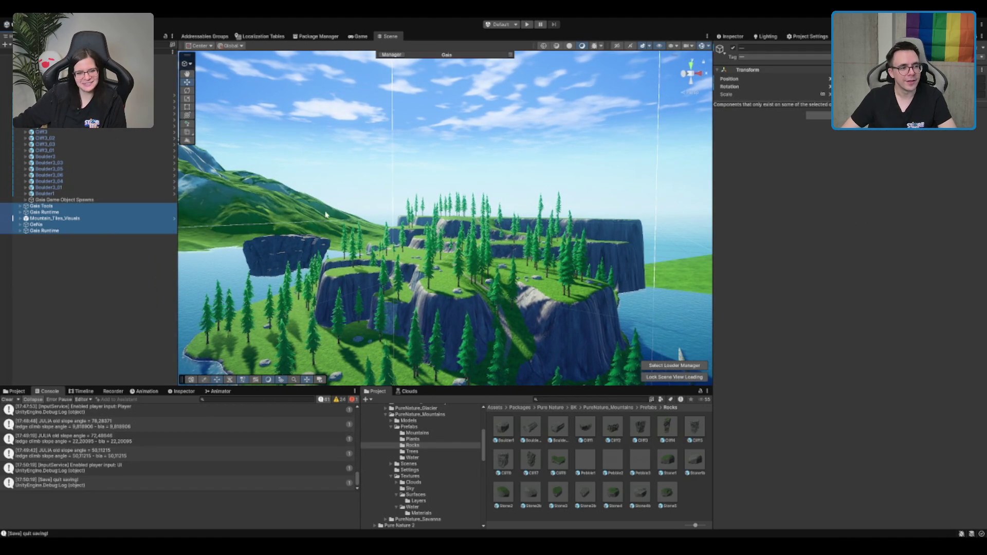
left_click(736, 49)
left_click(565, 105)
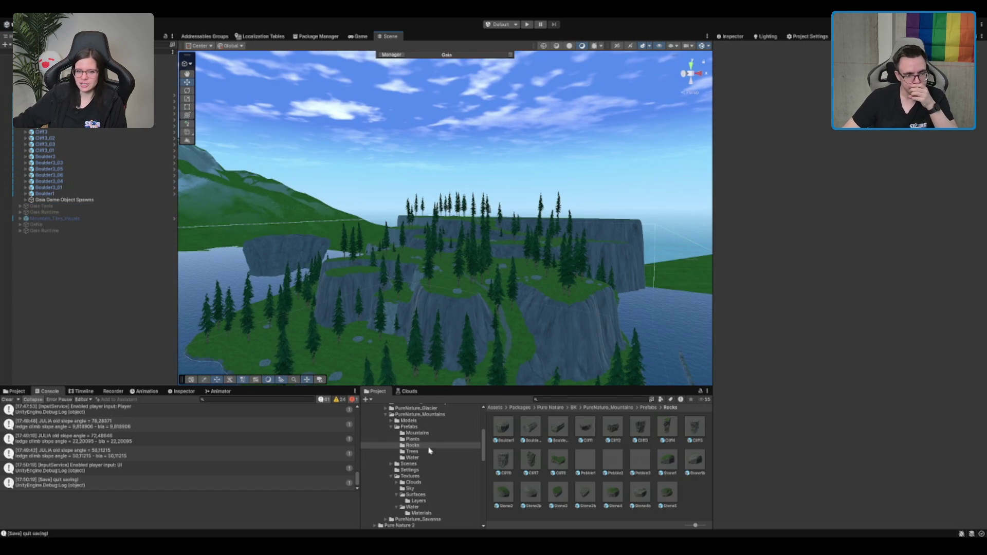
Step: Open the Boot scene from Assets/Scenes and enlarge the running game to its main menu
left_click(422, 427)
key("Left")
key("Left")
key("Left")
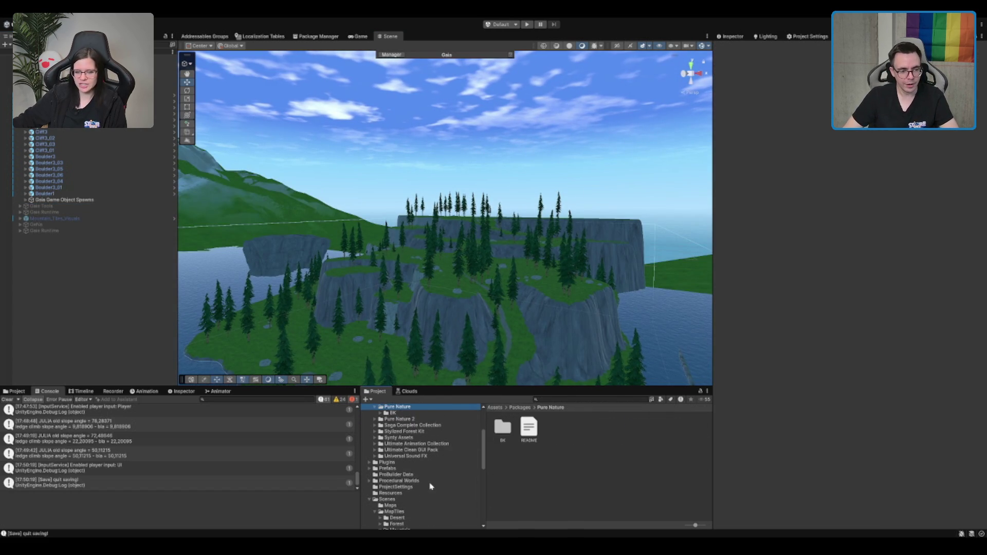
left_click(428, 450)
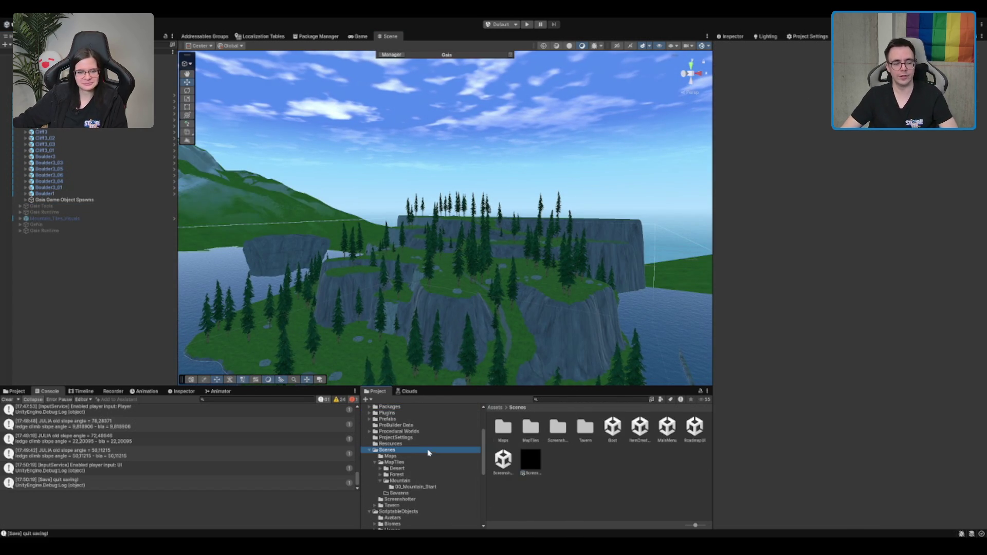
left_click(612, 429)
double_click(611, 437)
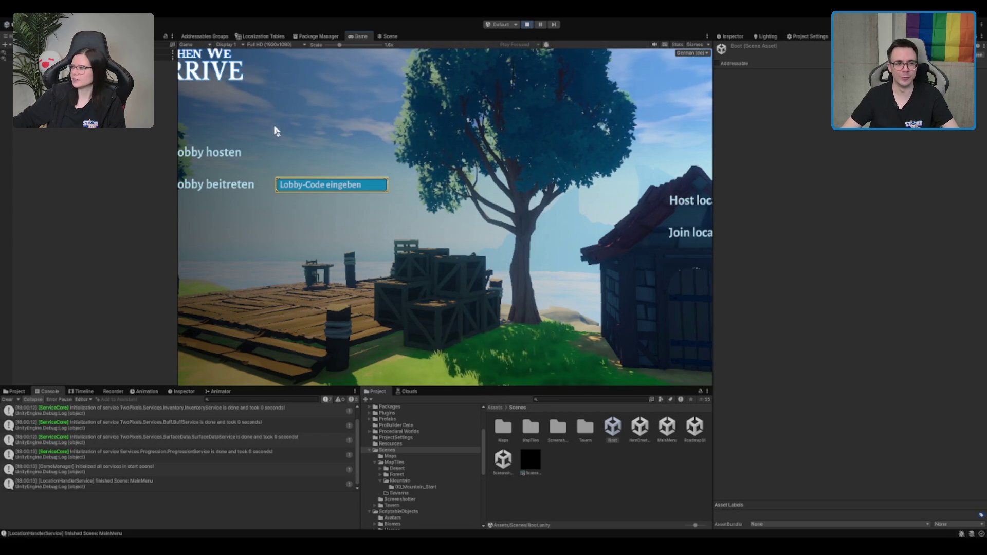
double_click(359, 37)
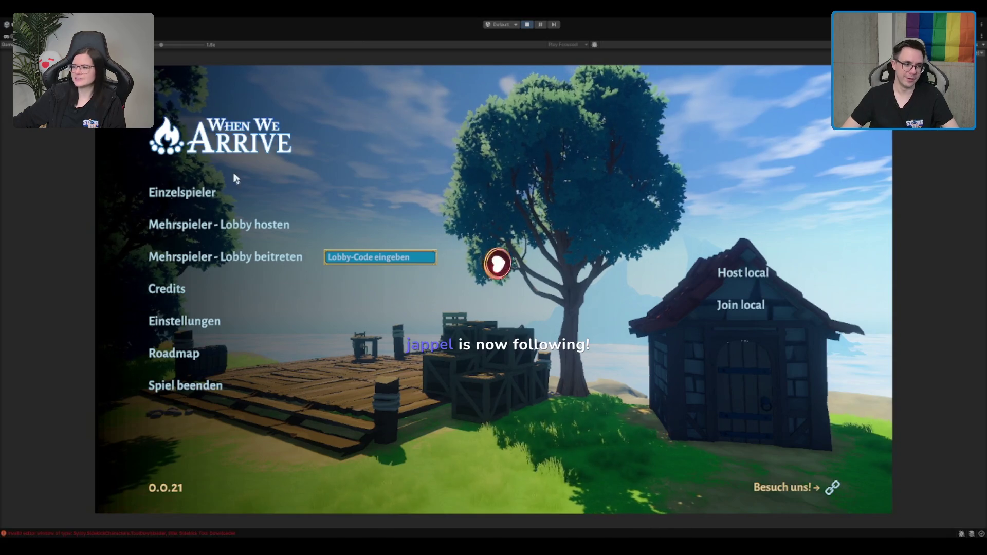
Step: Start an Einzelspieler game, run the character out of the tavern, then stop play
left_click(191, 194)
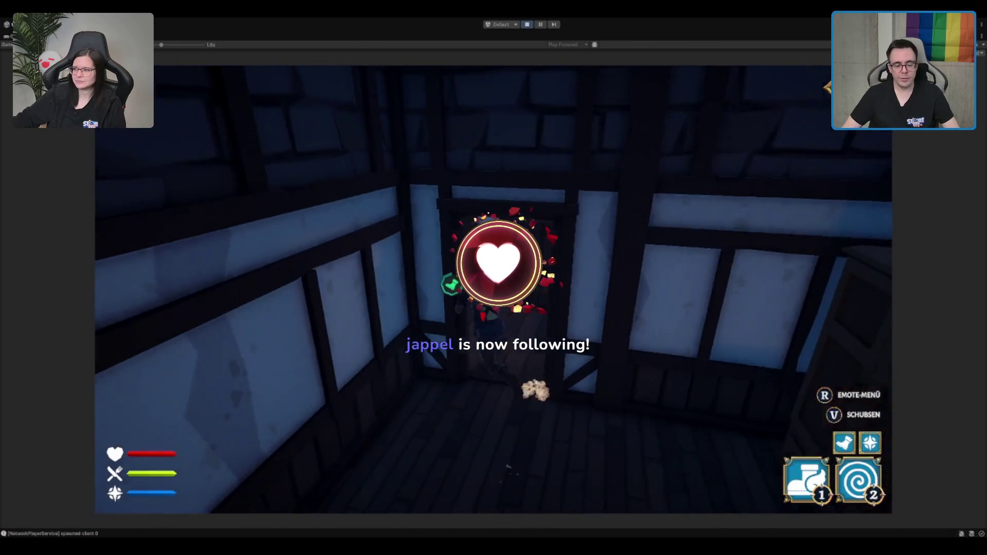
key("w")
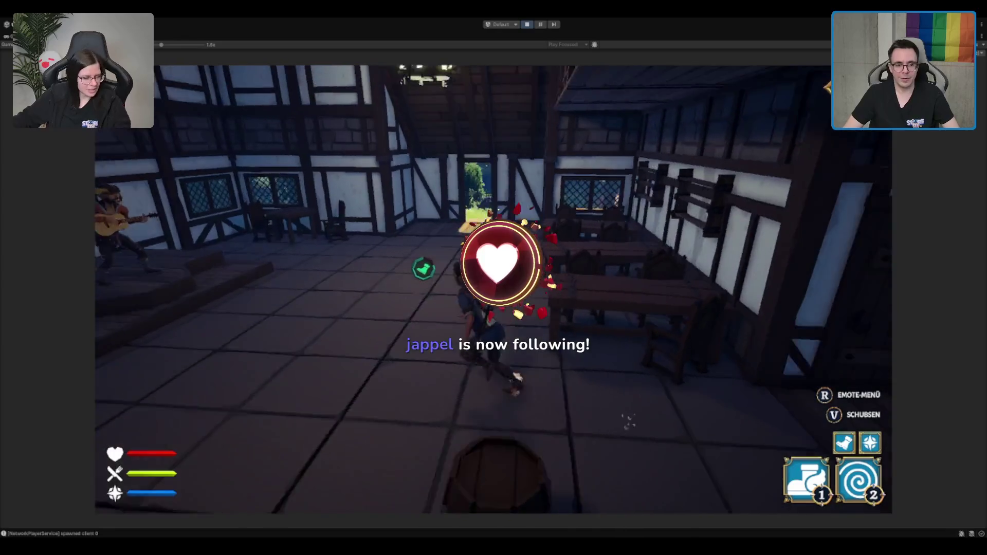
key("w")
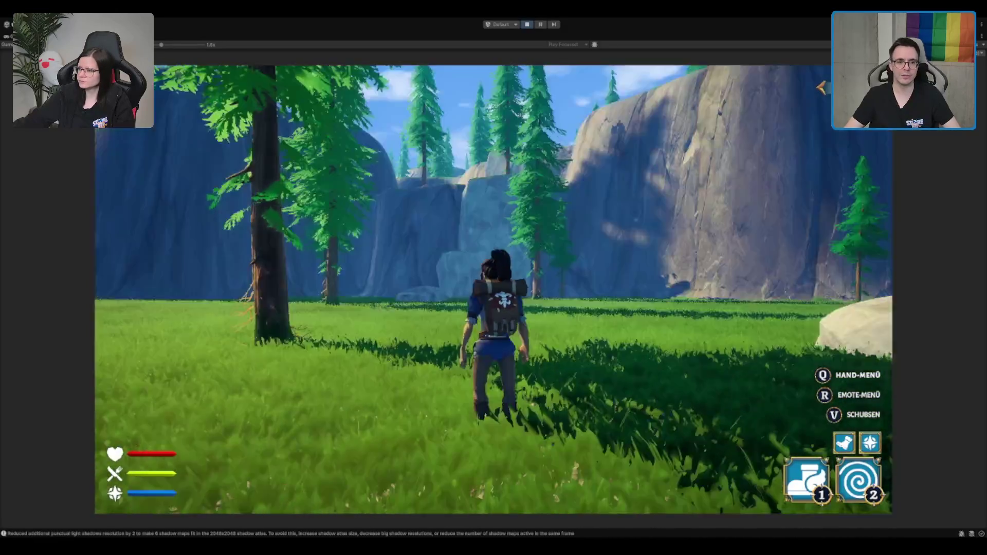
key("ctrl+p")
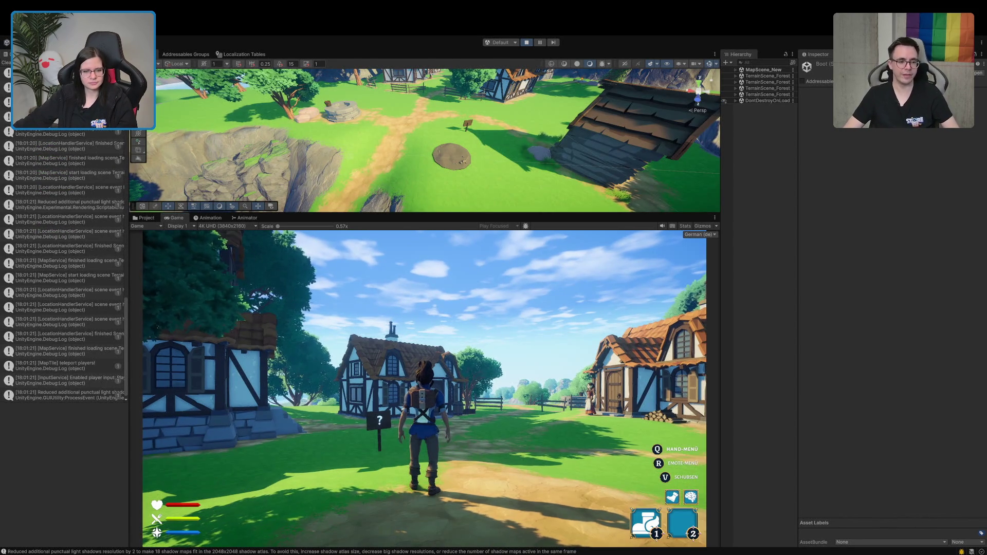
Step: Maximize the Game view and move the shovel from the shed chest into the Hand slot
key("shift+space")
key("w")
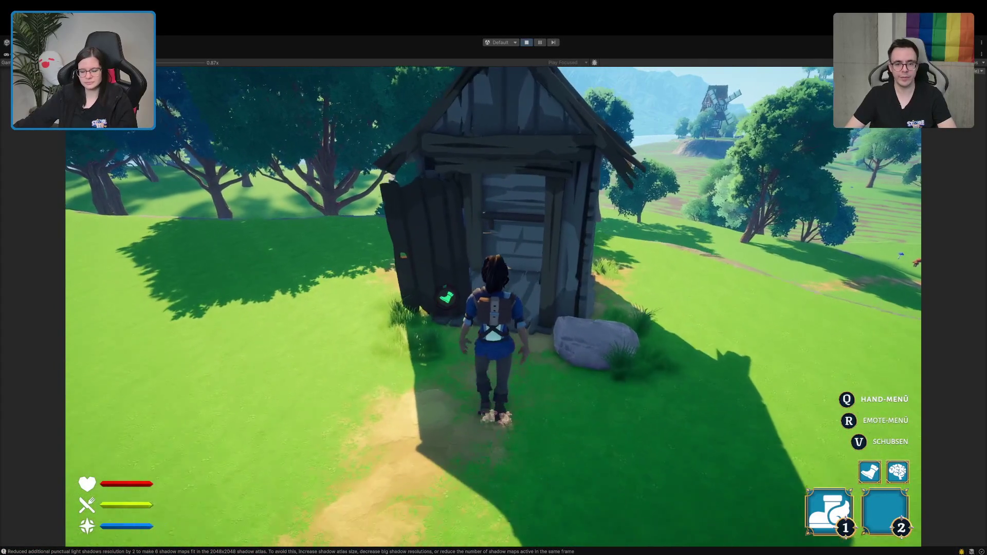
key("e")
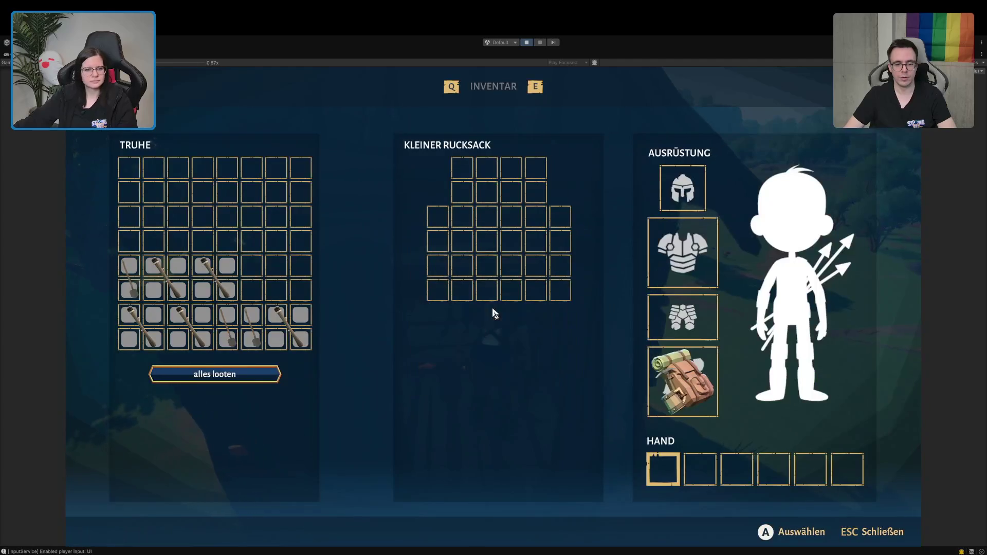
left_click_drag(252, 329, 663, 469)
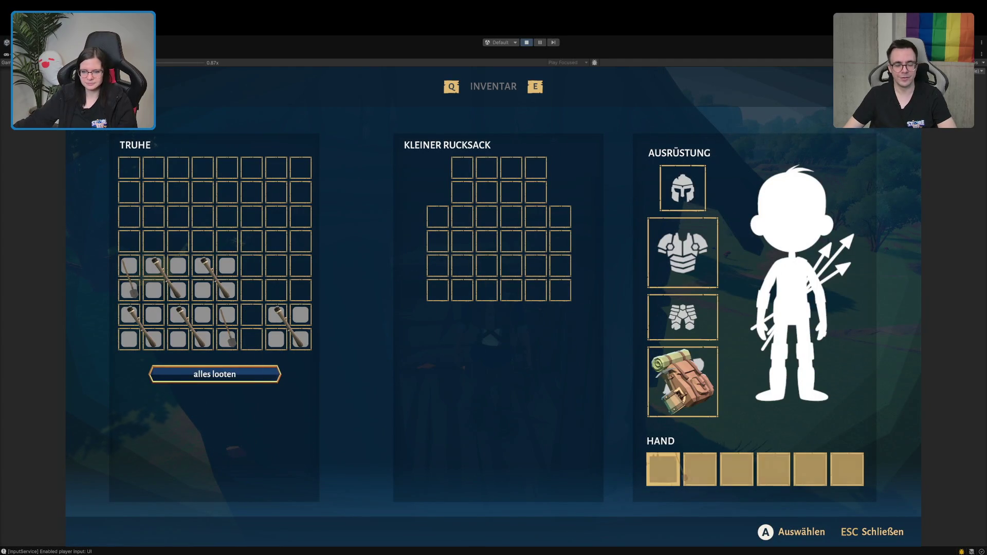
key("Escape")
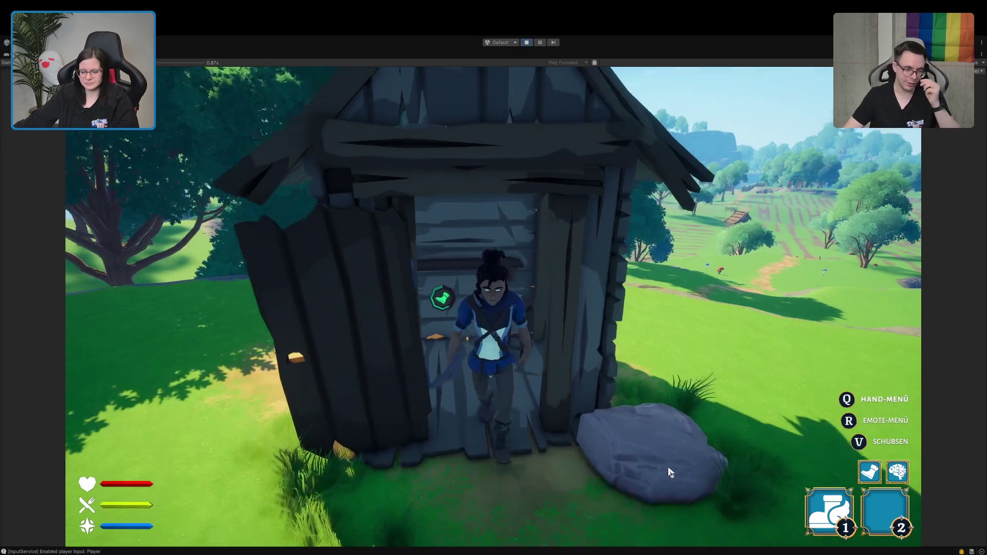
Step: Walk out to the village dirt patch, dig it up, and restore the editor layout
key("s")
key("d")
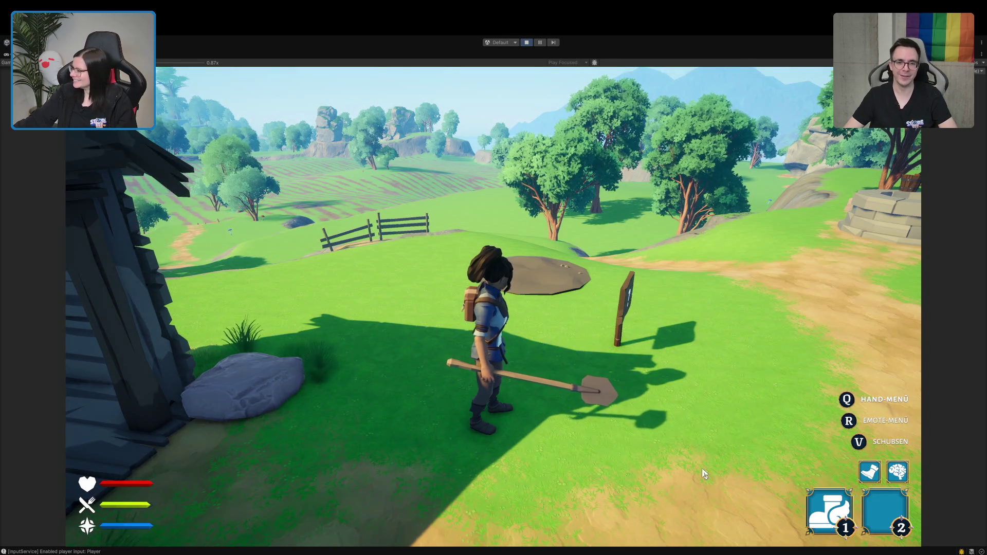
key("w")
key("w")
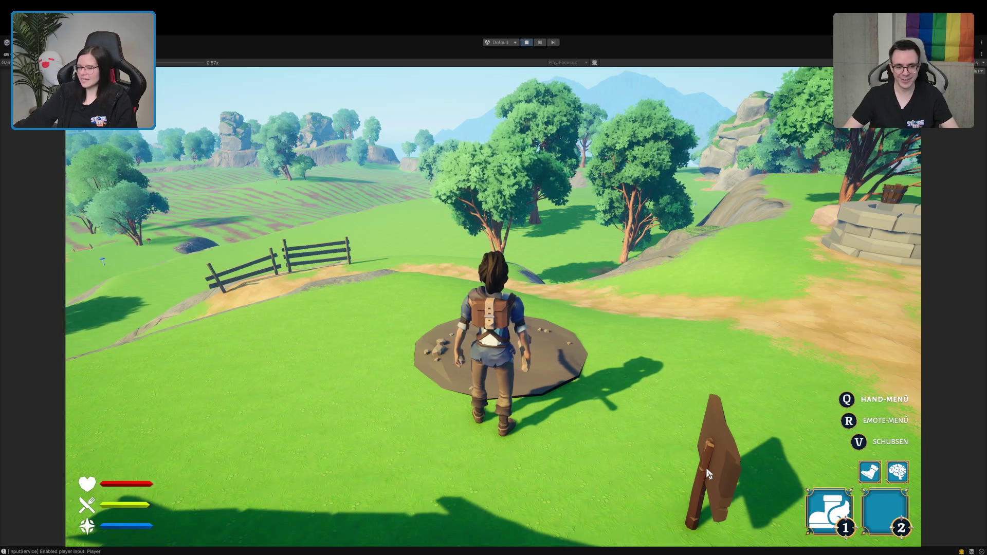
left_click(689, 478)
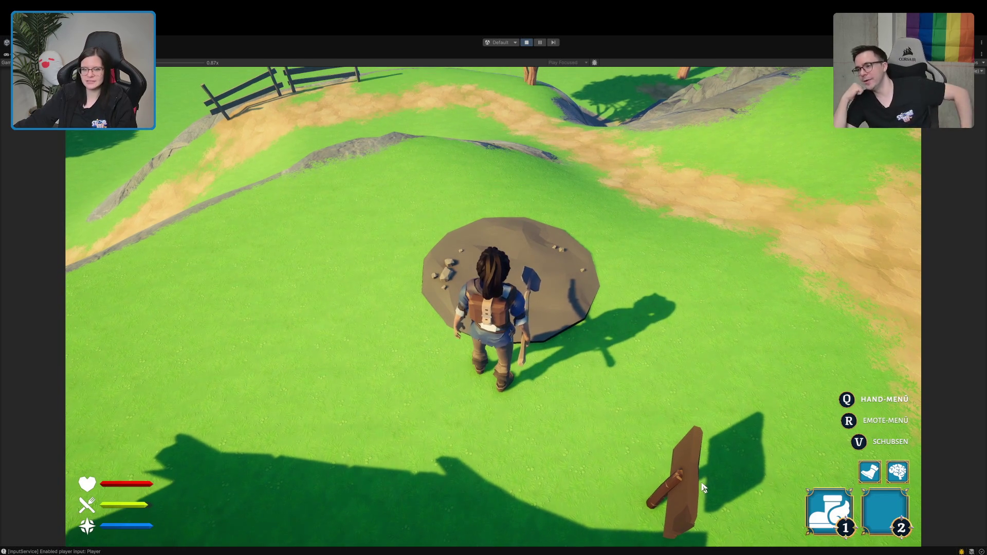
key("e")
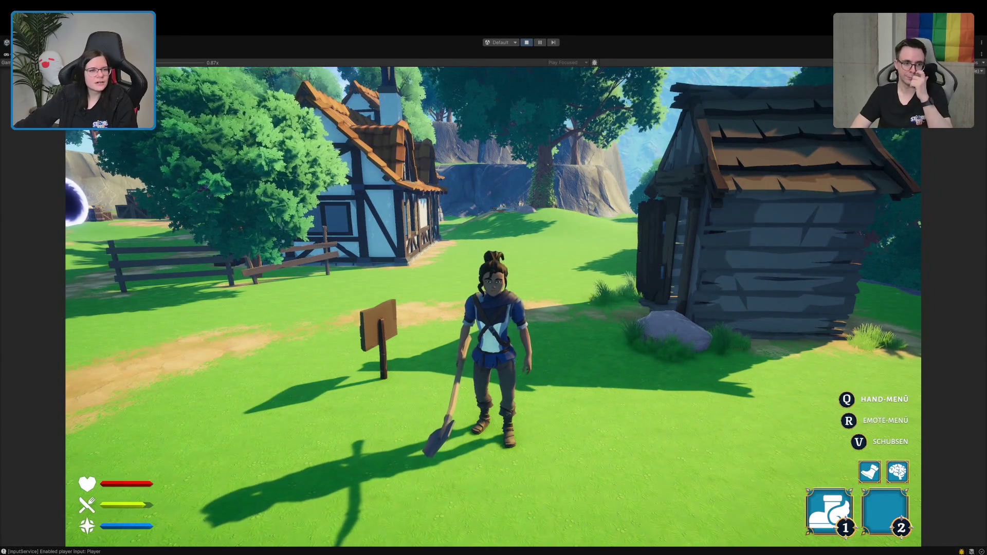
key("shift+space")
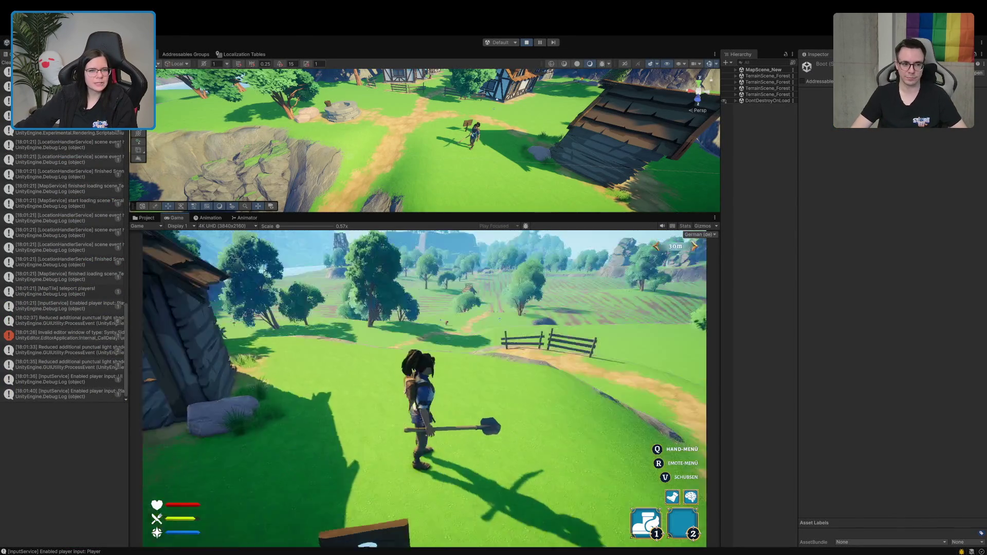
Step: Enlarge the Scene view and select PersistentPlayer_0 under MapScene_New
mouse_move(462, 133)
left_mouse_down()
mouse_move(447, 144)
mouse_move(479, 155)
left_mouse_up()
scroll(480, 141, "down", 5)
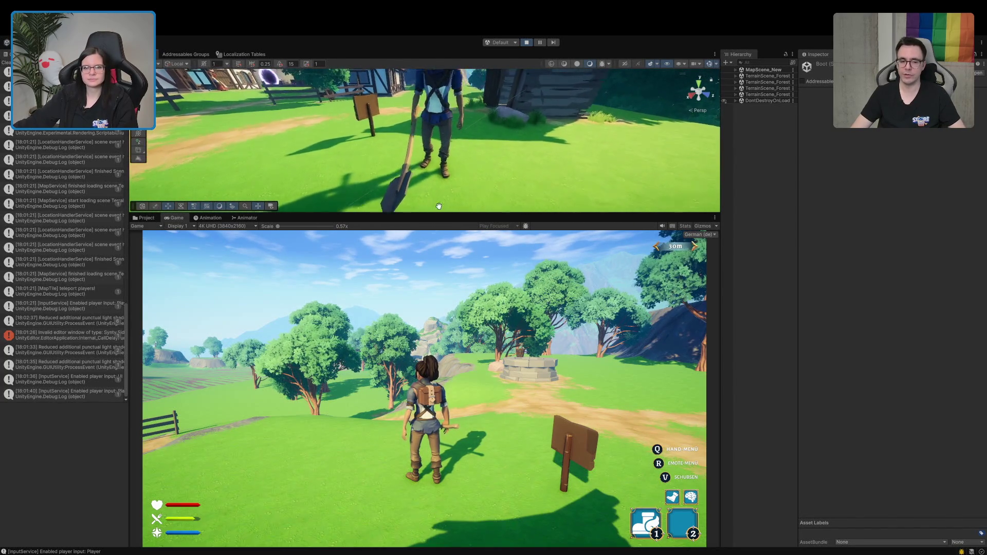
left_click_drag(429, 214, 429, 348)
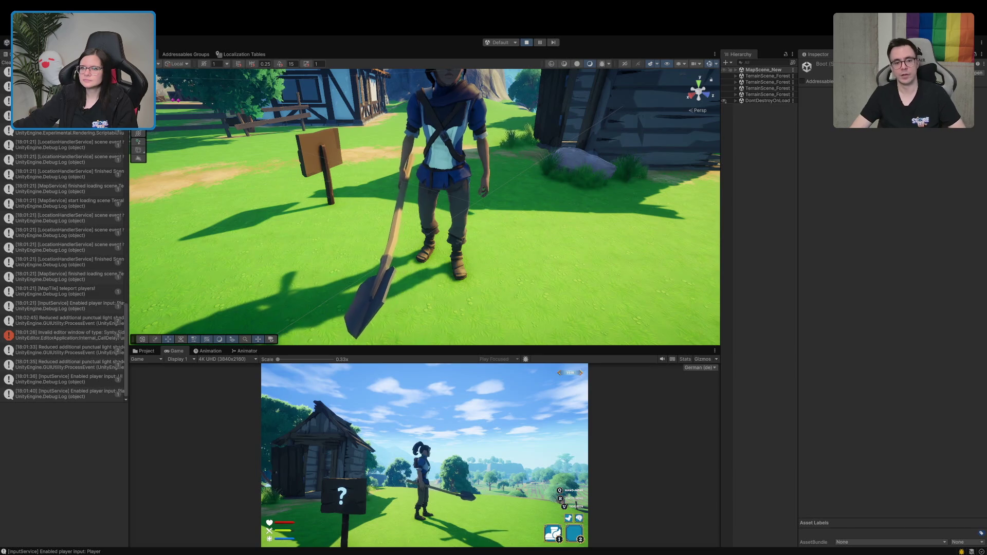
left_click(736, 70)
left_click(768, 88)
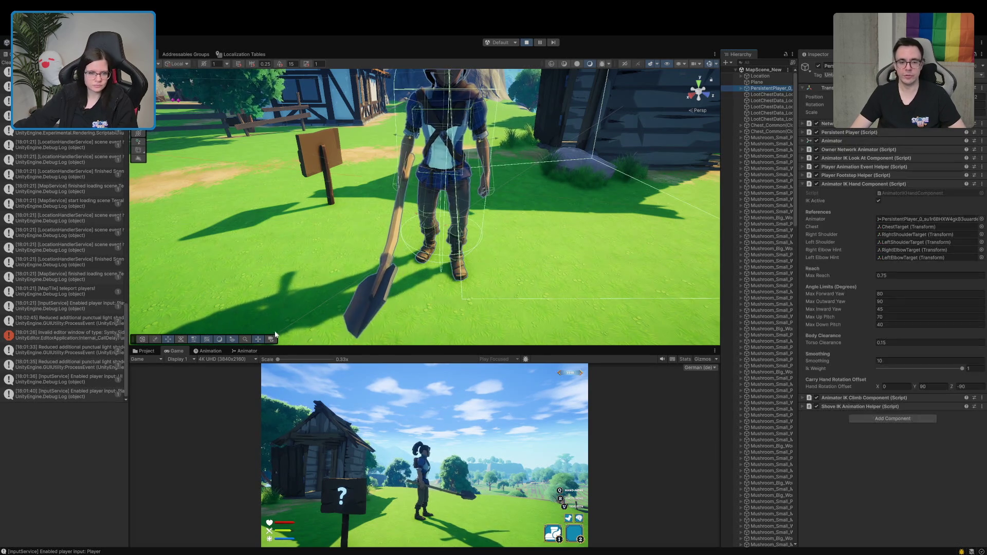
Step: Show the character's Animator state machine and fire the Dig trigger to preview digging
left_click(246, 351)
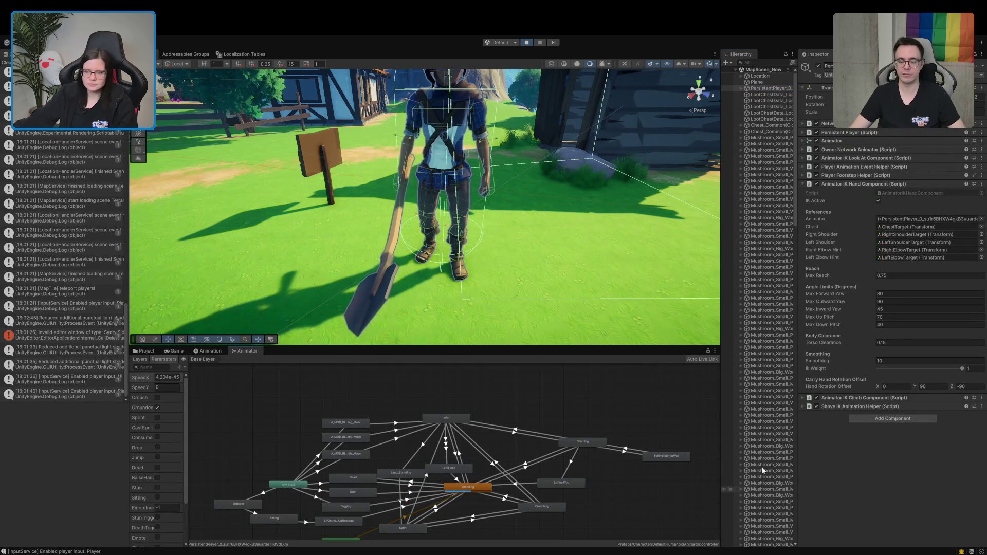
left_click(755, 82)
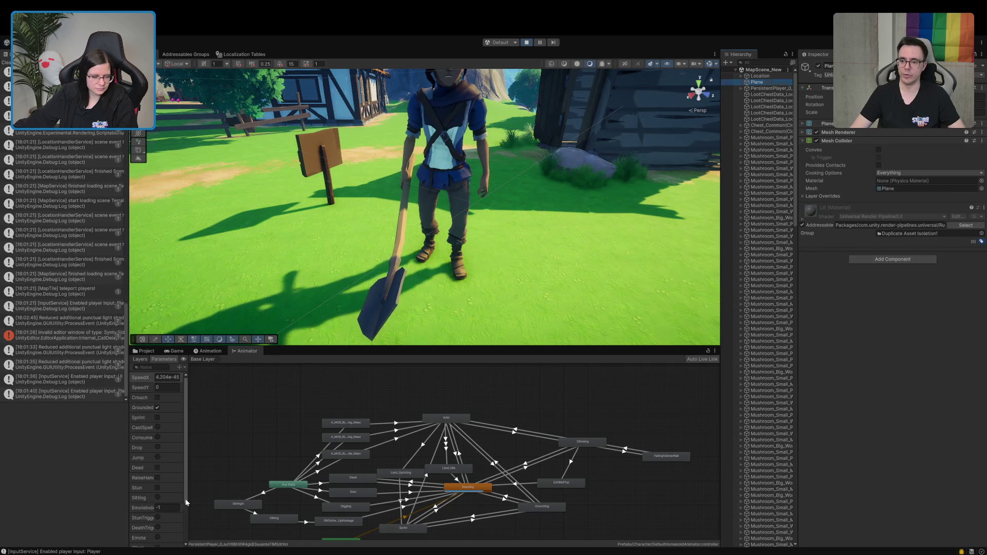
scroll(185, 499, "down", 3)
left_click(158, 533)
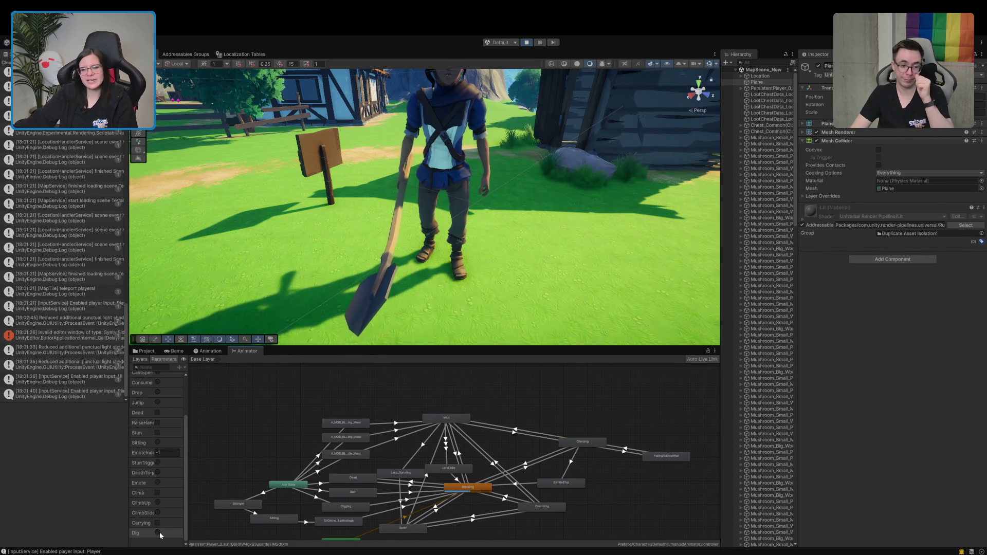
left_click(735, 70)
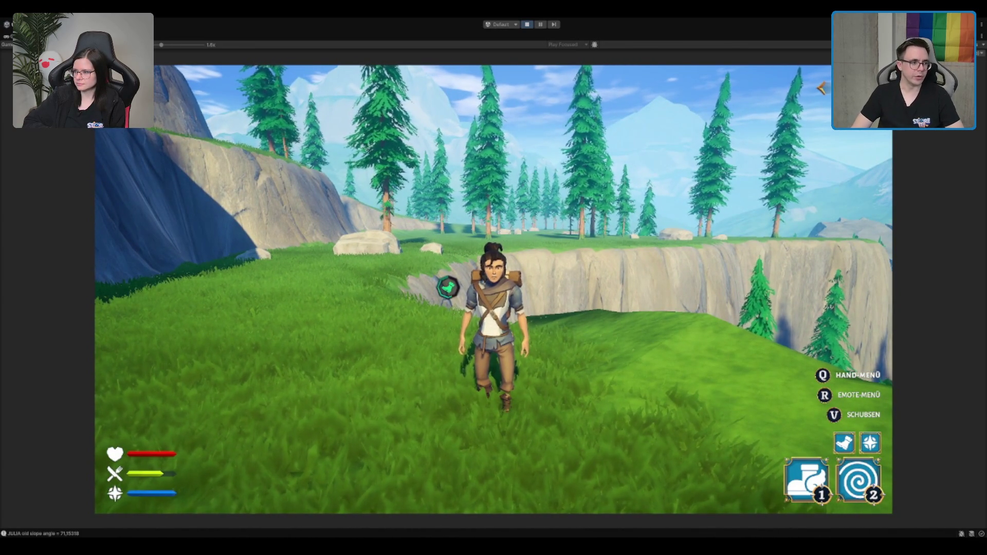
Step: Restore the full editor layout during play, select Forest_Tiles_Visuals, and return to the game
key("shift+space")
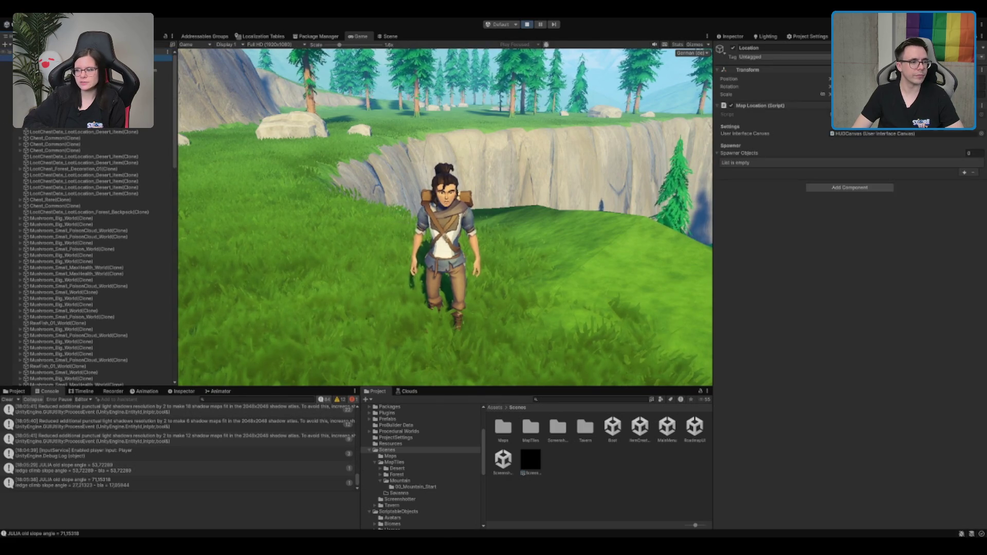
left_click(77, 64)
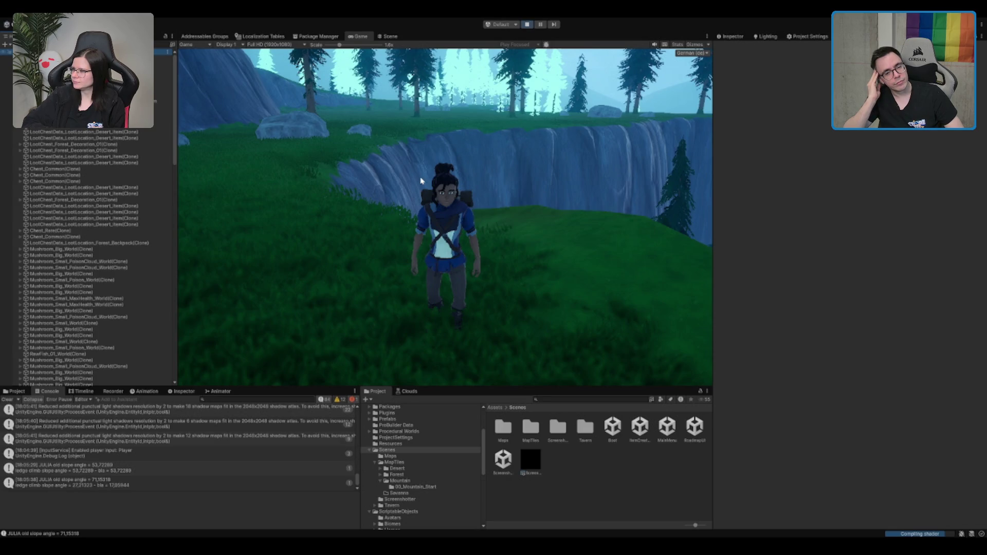
left_click(420, 181)
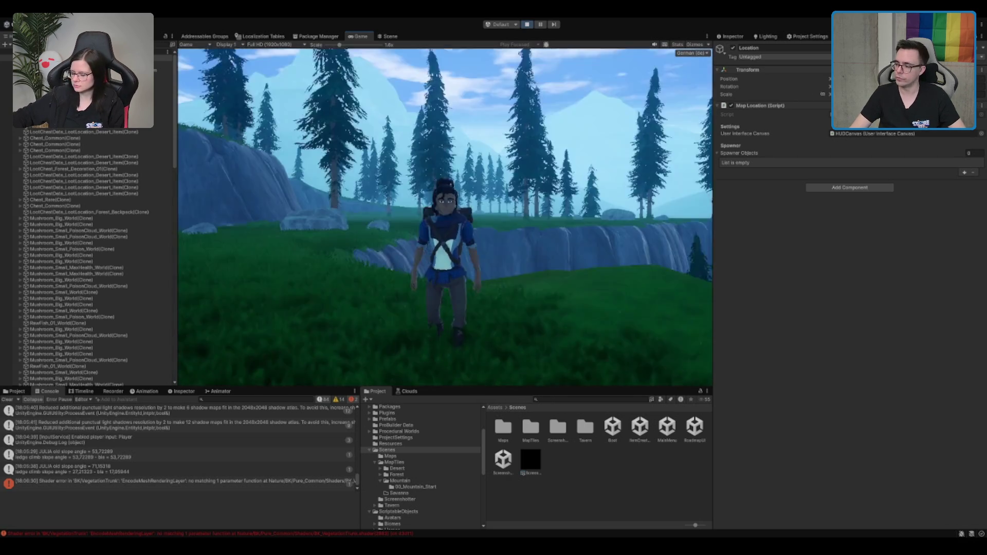
Step: Walk the character around the meadow below the blue cliff, then open the 00_Mountain_Start folder
key("s")
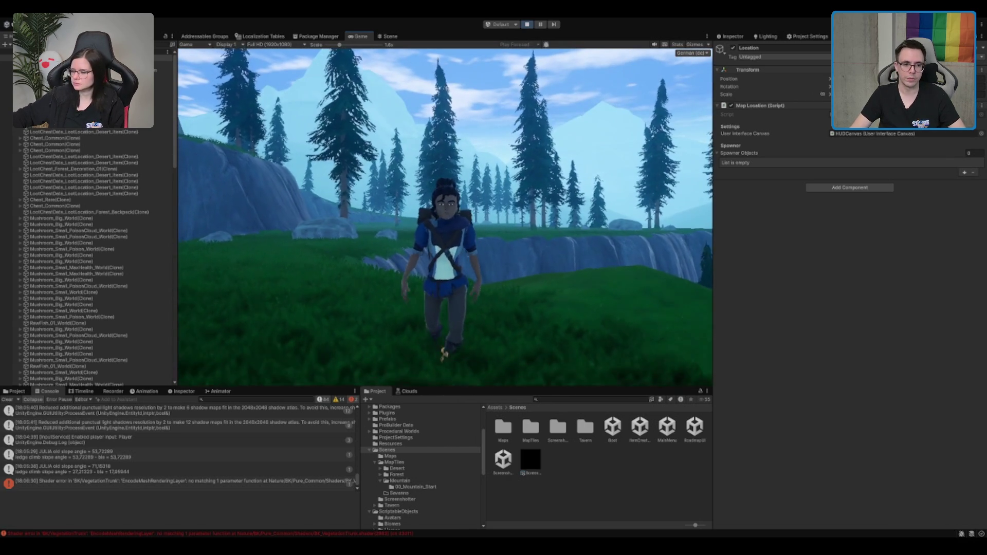
key("w")
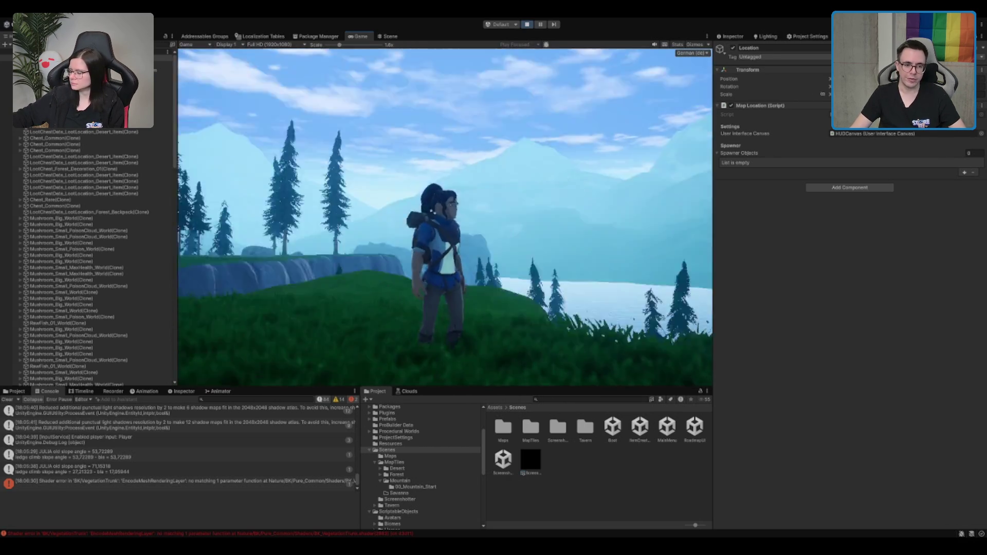
key("w")
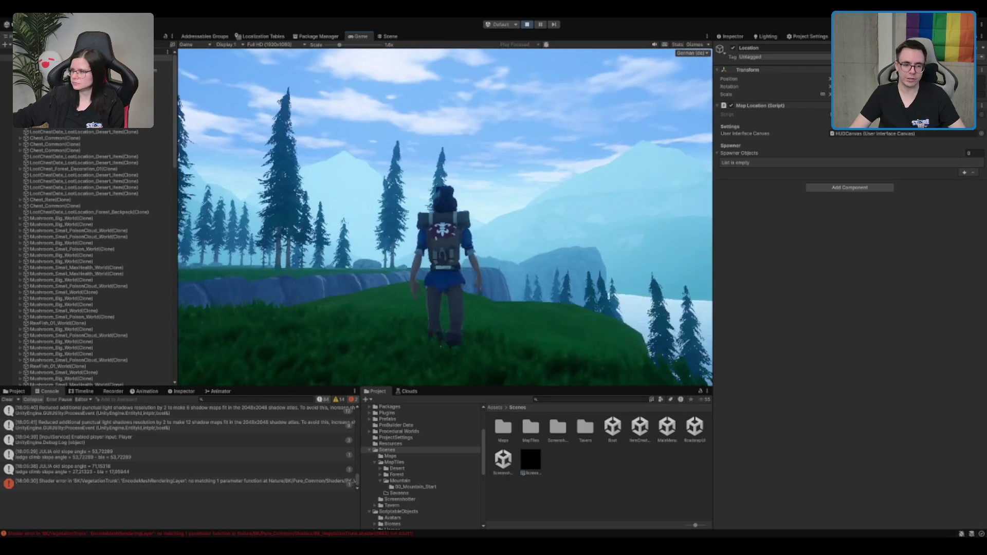
key("w")
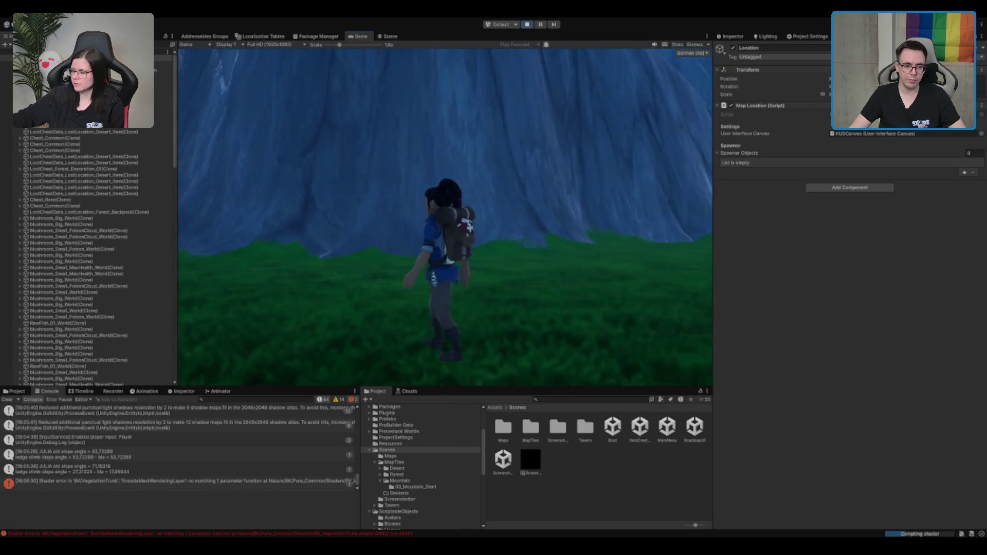
key("w")
key("s")
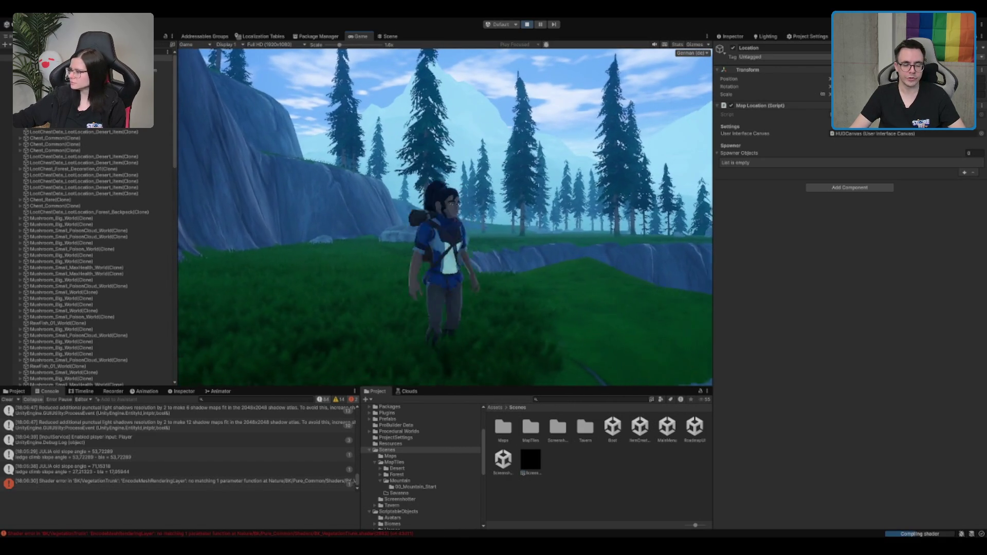
key("a")
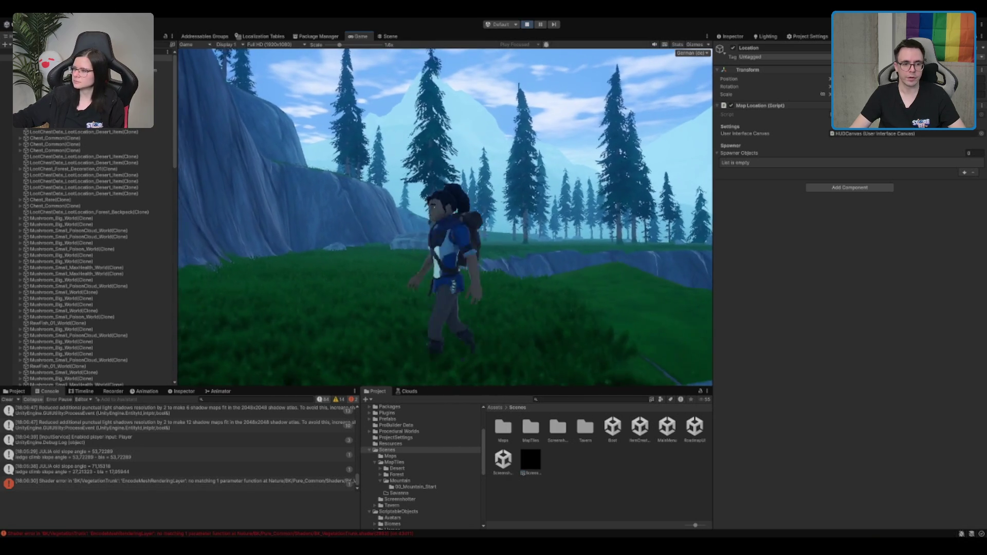
key("s")
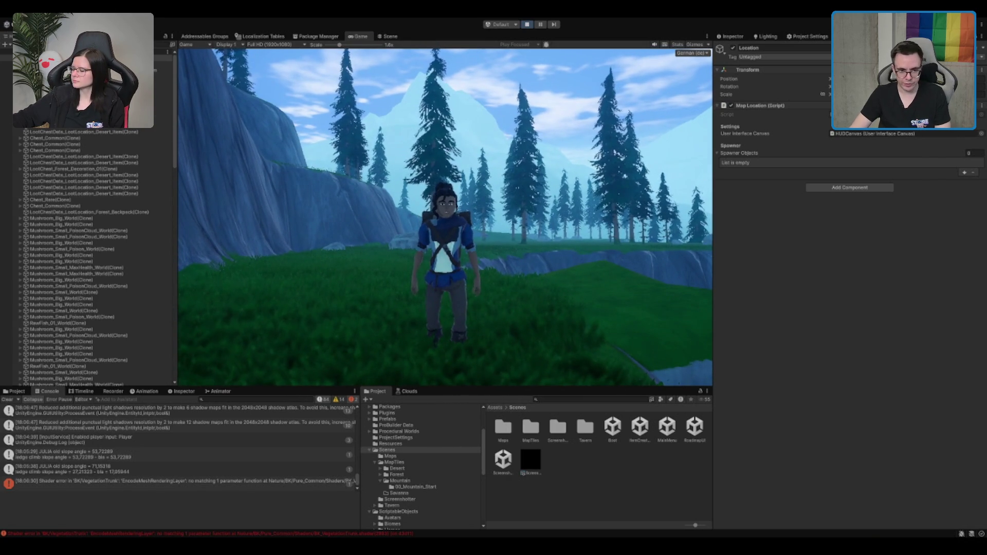
left_click(414, 487)
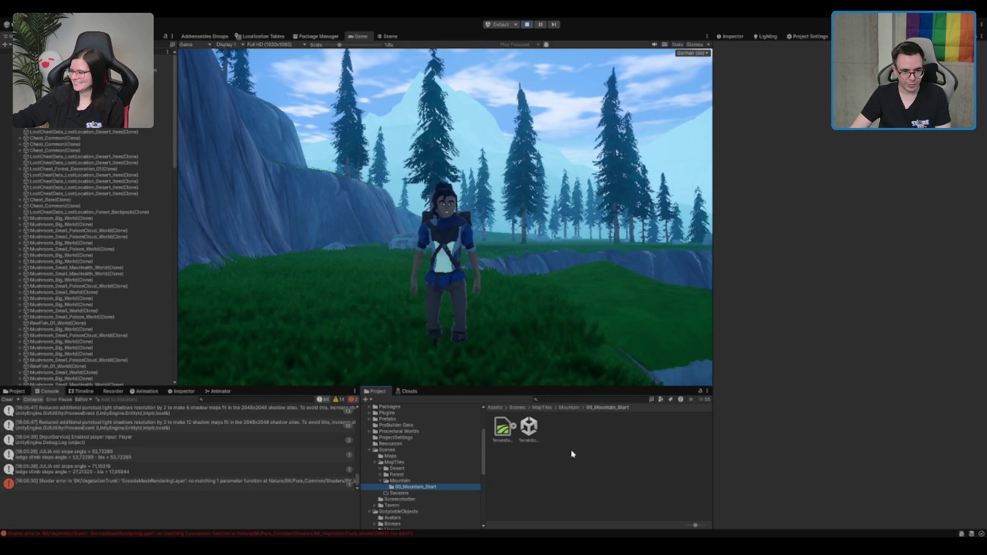
Step: Drop the Mountain_Tiles_Visuals prefab into the running scene and walk the character along the cliff edge
left_click(527, 431)
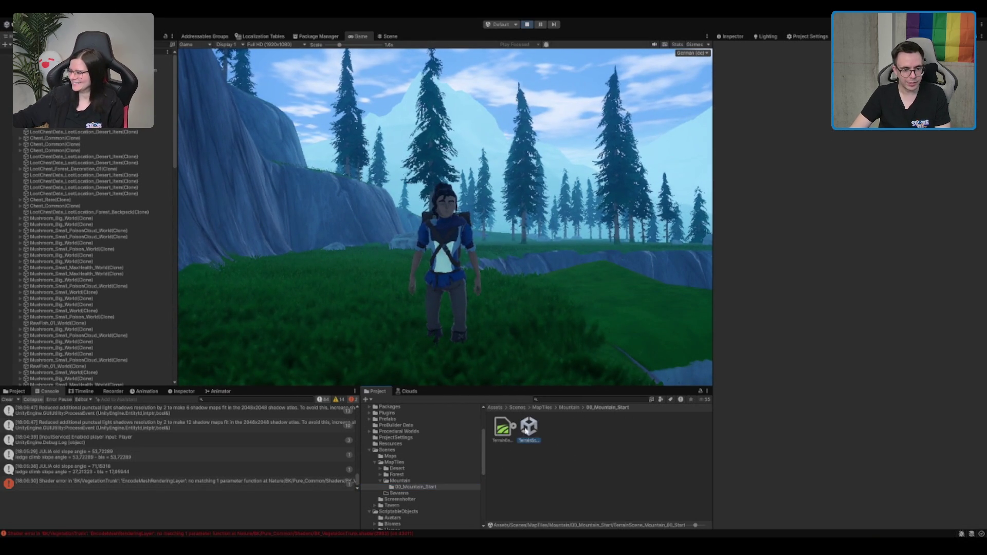
left_click(447, 481)
left_click(528, 426)
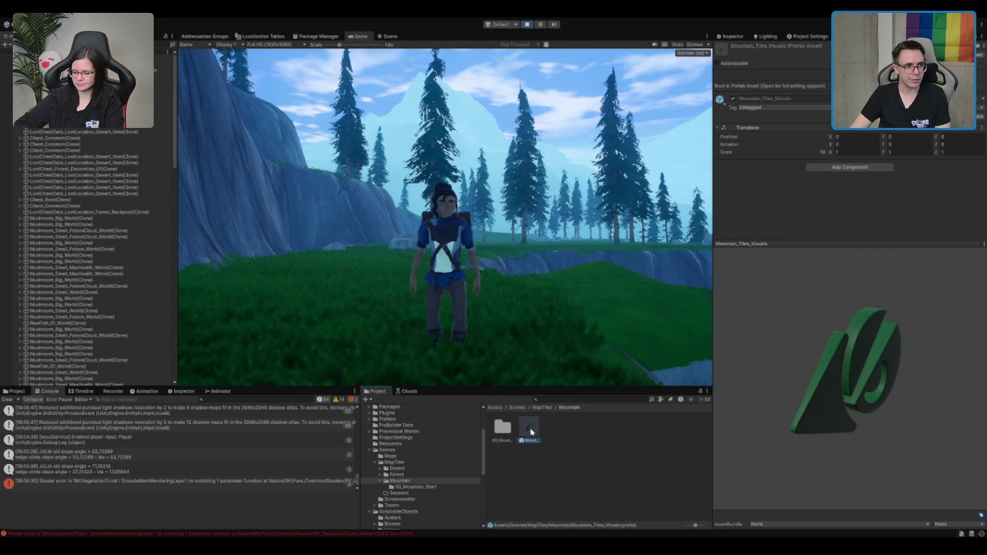
left_click_drag(529, 427, 77, 65)
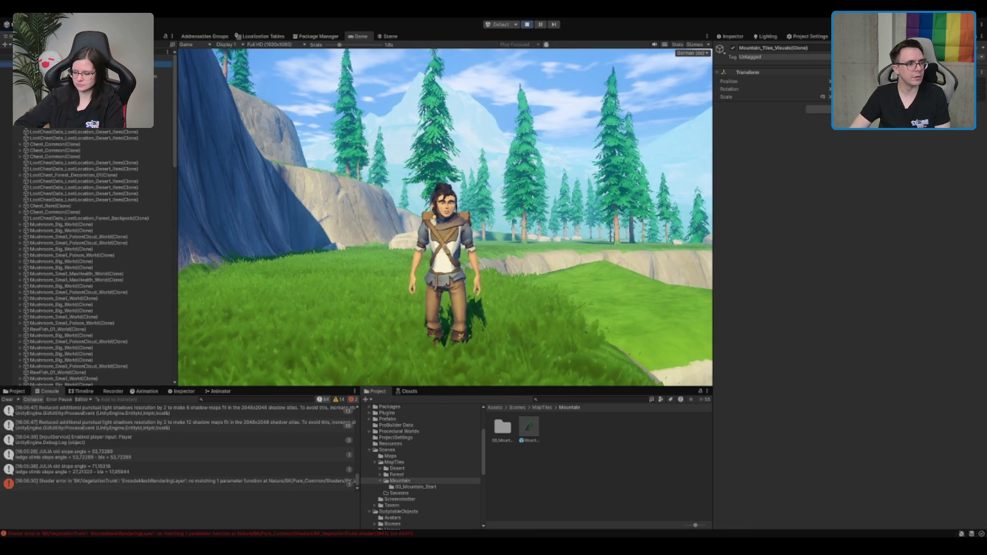
left_click(82, 89)
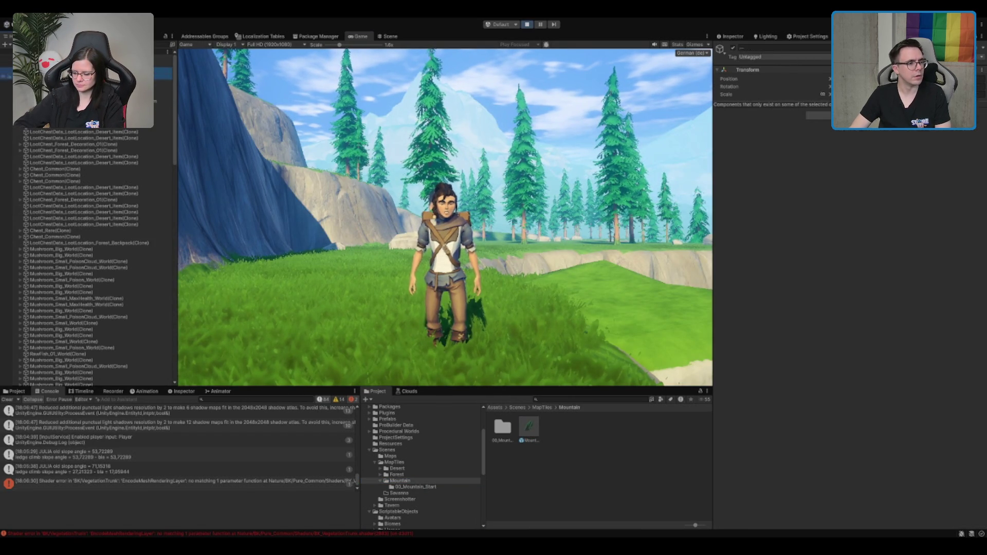
scroll(87, 257, "down", 1)
key("w")
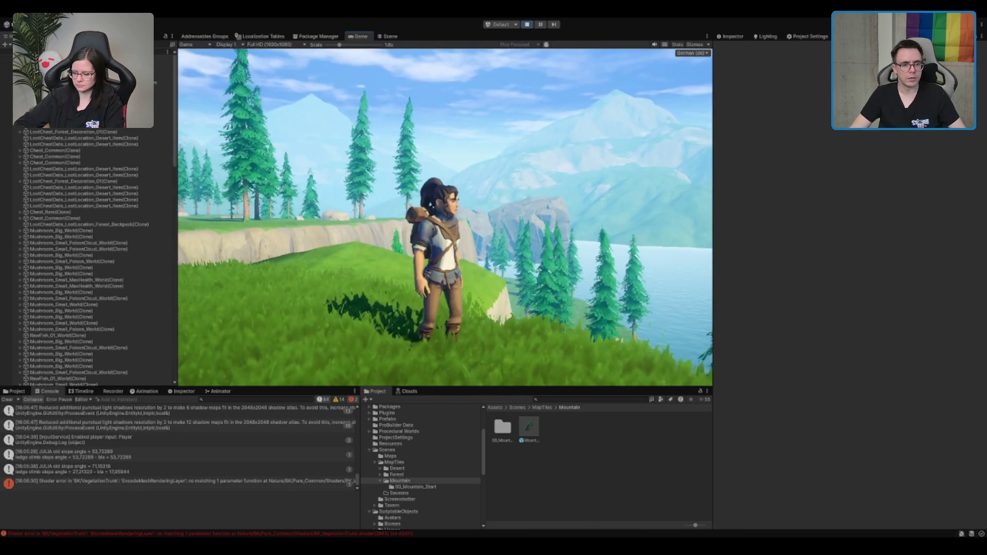
Step: Review the Directional Light emission, PP Volume - Summer and Environment Manager objects
left_click(77, 69)
left_click(742, 141)
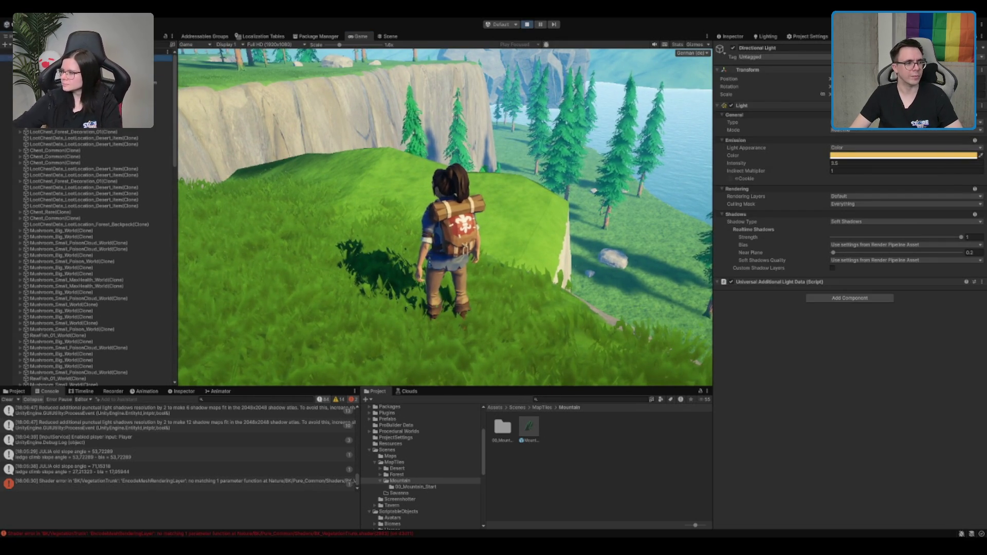
left_click(77, 58)
key("Down")
key("Down")
key("Down")
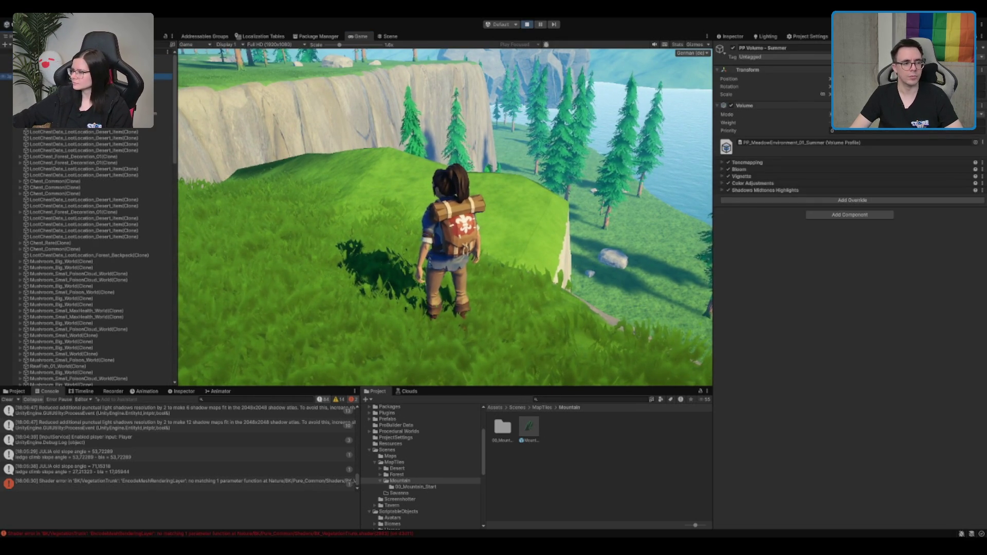
key("Down")
Step: Run the character across the grass toward the mountains, trying abilities near the cliff
left_click(332, 103)
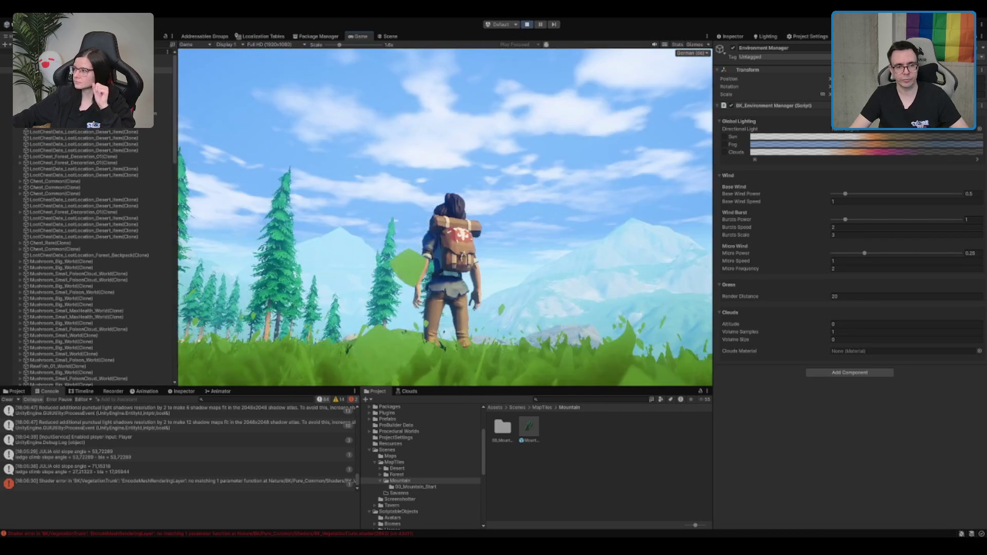
key("w")
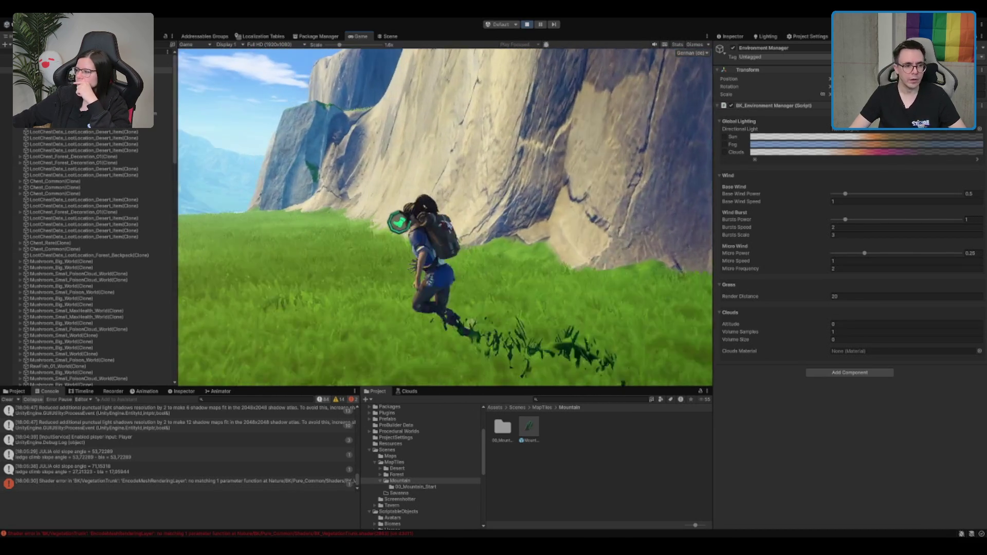
key("q")
key("space")
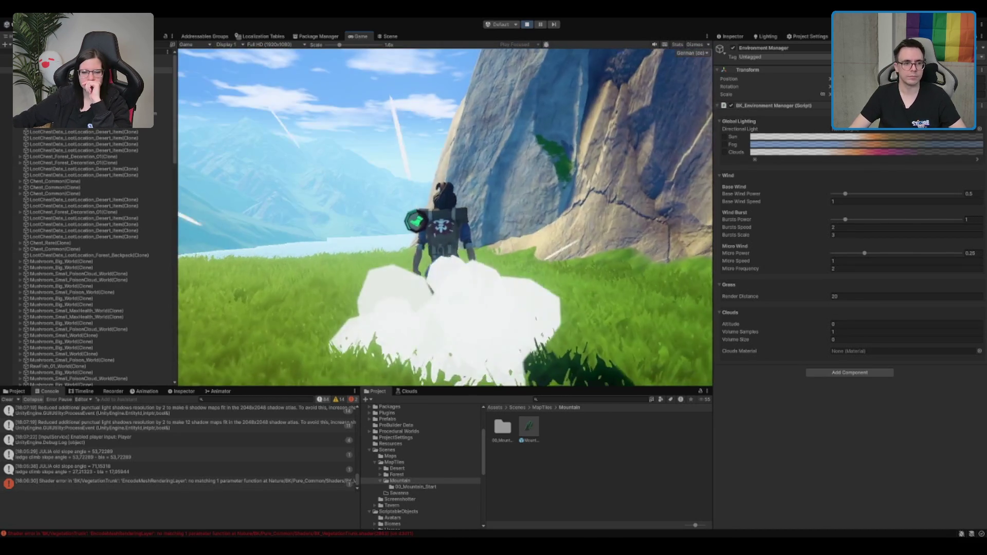
key("shift+space")
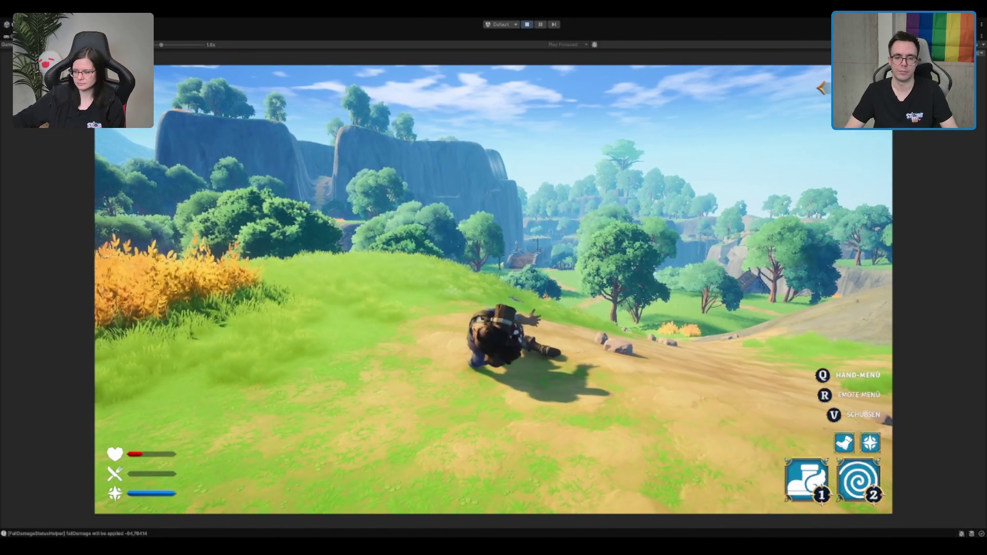
Step: End the play-test by exiting Play mode with the Play button
left_click(526, 24)
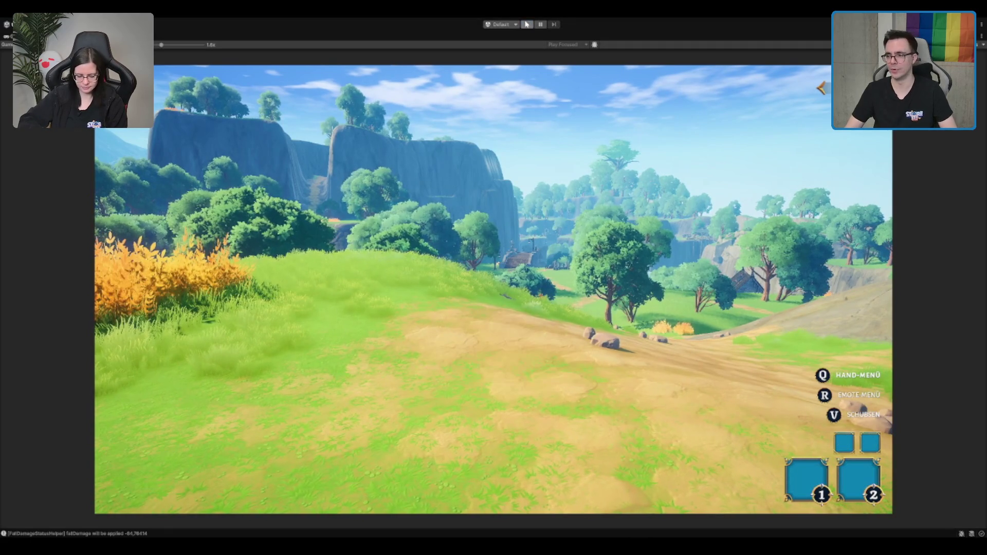